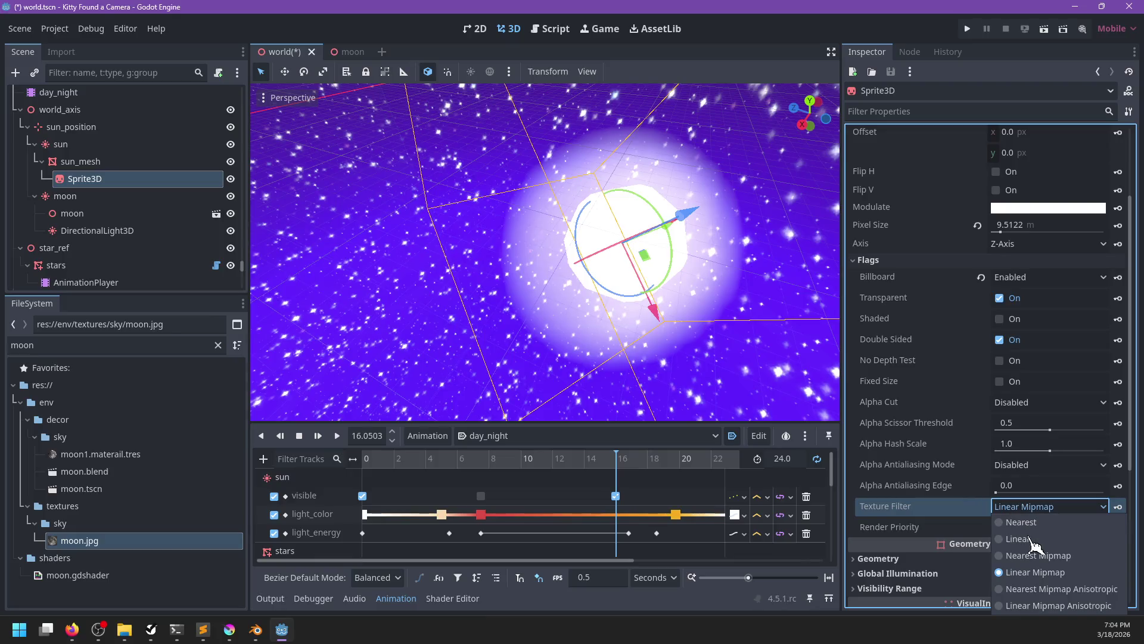
- Set the sprite's texture filter to Linear and move the animation time to about 16.35
click(1020, 539)
mouse_move(620, 464)
mouse_down()
mouse_move(603, 463)
mouse_move(622, 463)
mouse_up()
scroll(639, 327, down, 2)
scroll(640, 326, down, 15)
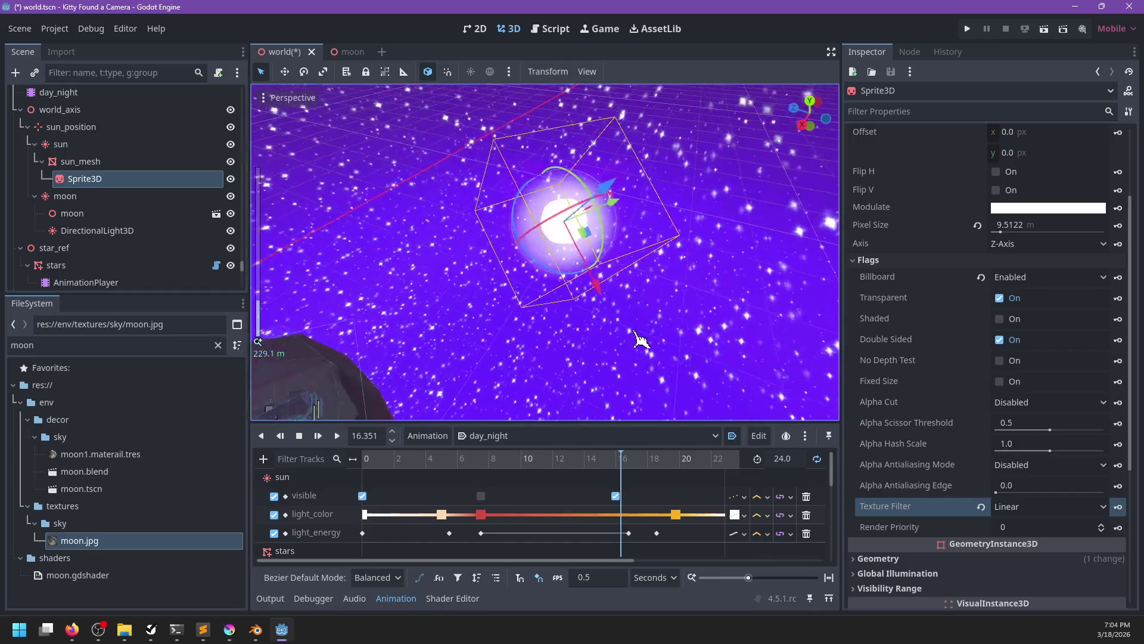
- Try Nearest as the texture filter, then set it back to Linear Mipmap
click(1015, 509)
key(Escape)
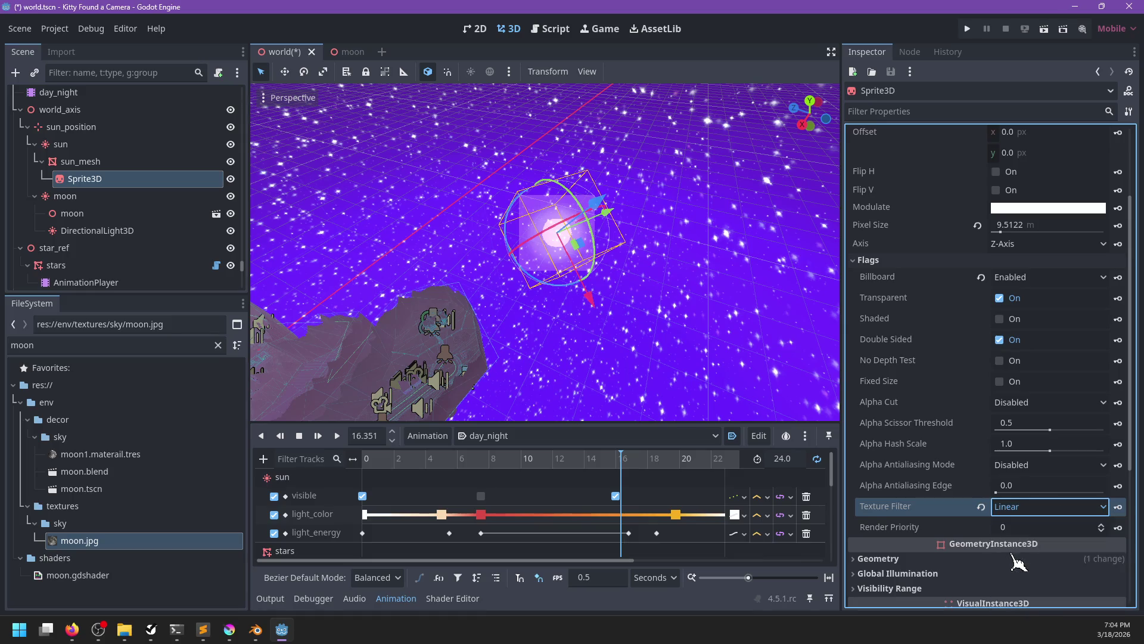
click(1018, 511)
click(1017, 517)
click(1013, 511)
click(1018, 572)
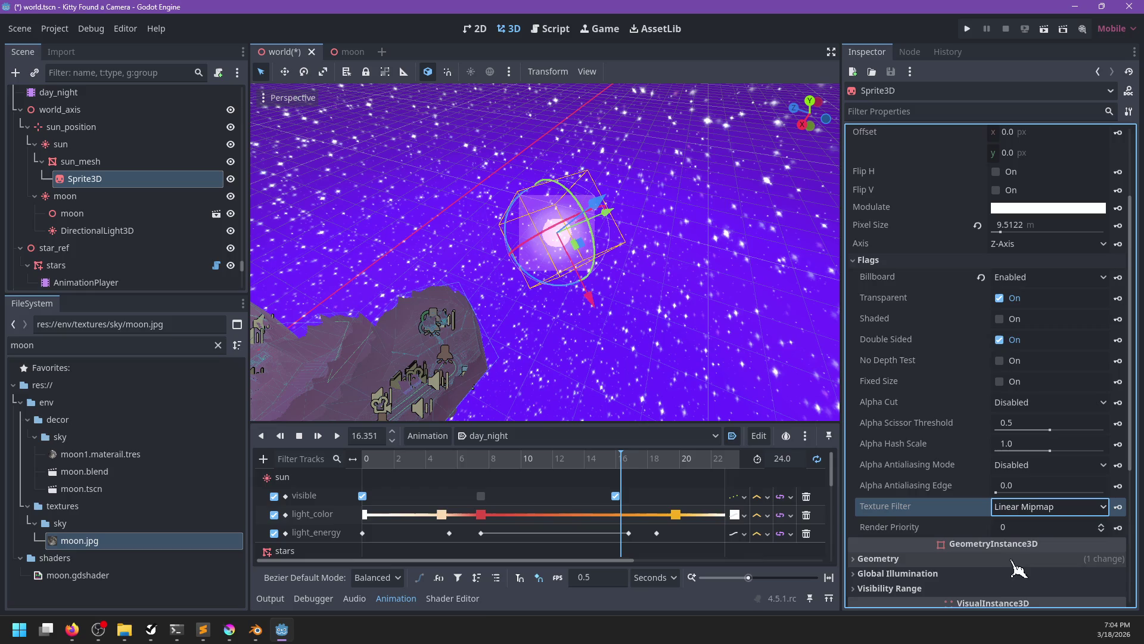
- Expand the sprite's Geometry section and open its sun_corona material override
scroll(1014, 530, down, 3)
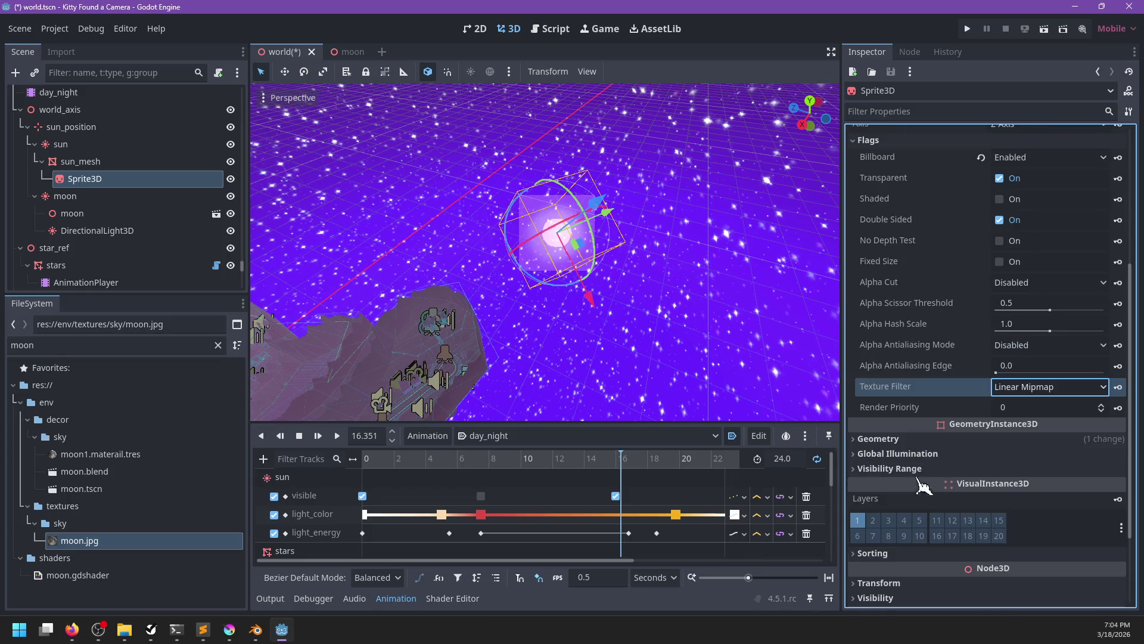
click(918, 439)
click(1052, 470)
scroll(936, 500, down, 4)
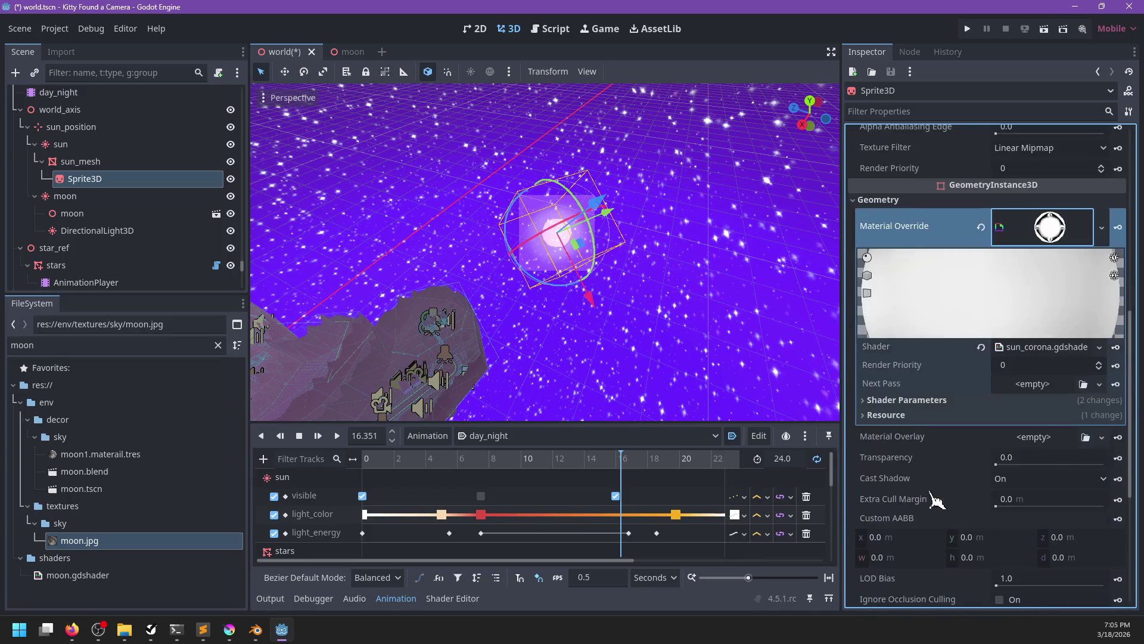
- Open sun_corona.gdshader and remove diffuse_burley, specular_schlick_ggx and unshaded from render_mode
click(1051, 349)
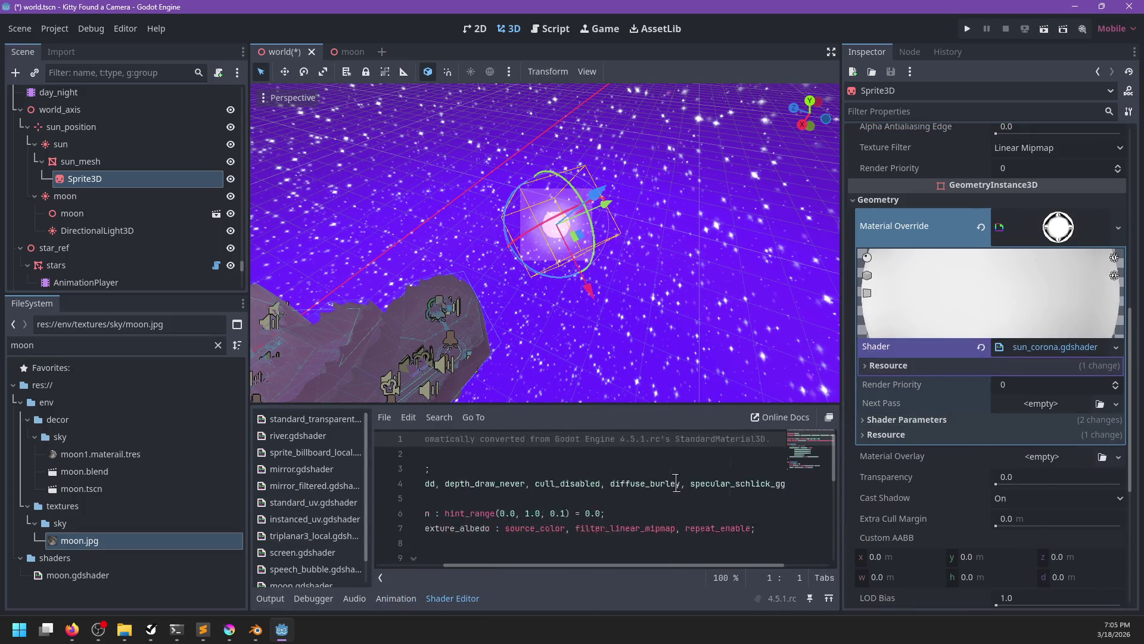
click(744, 483)
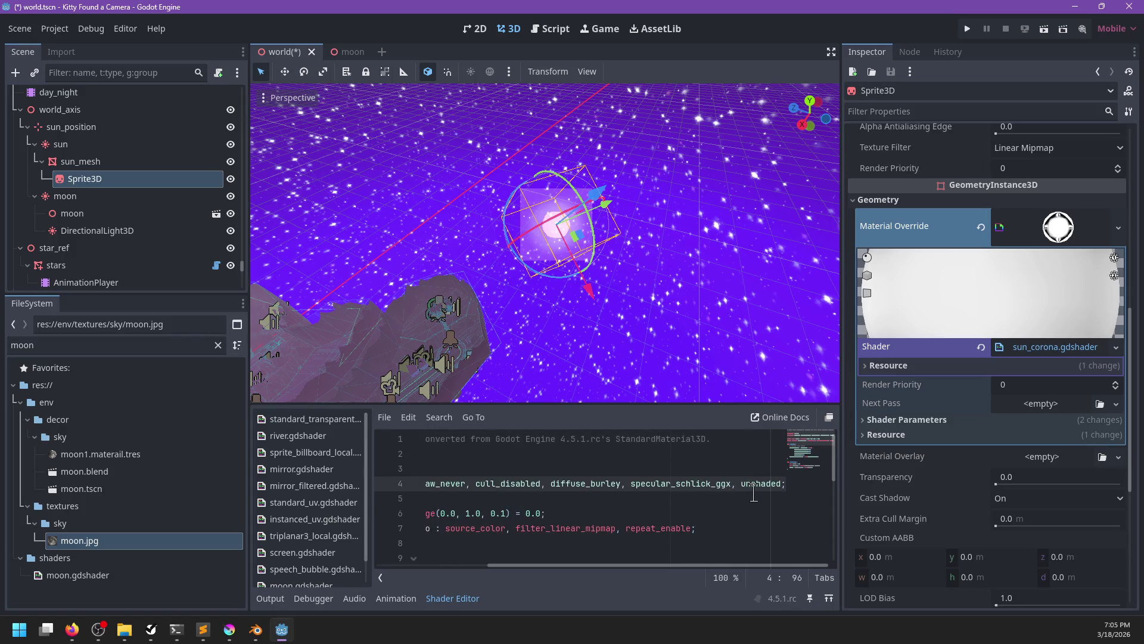
key(ctrl+BackSpace)
key(ctrl+BackSpace)
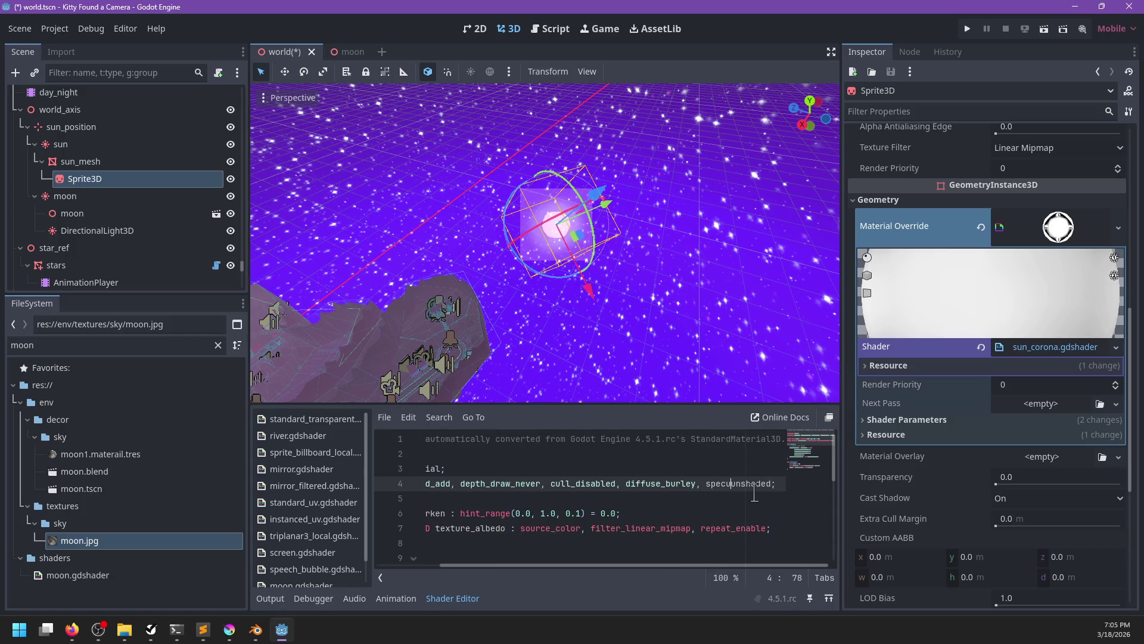
key(ctrl+BackSpace)
key(ctrl+BackSpace)
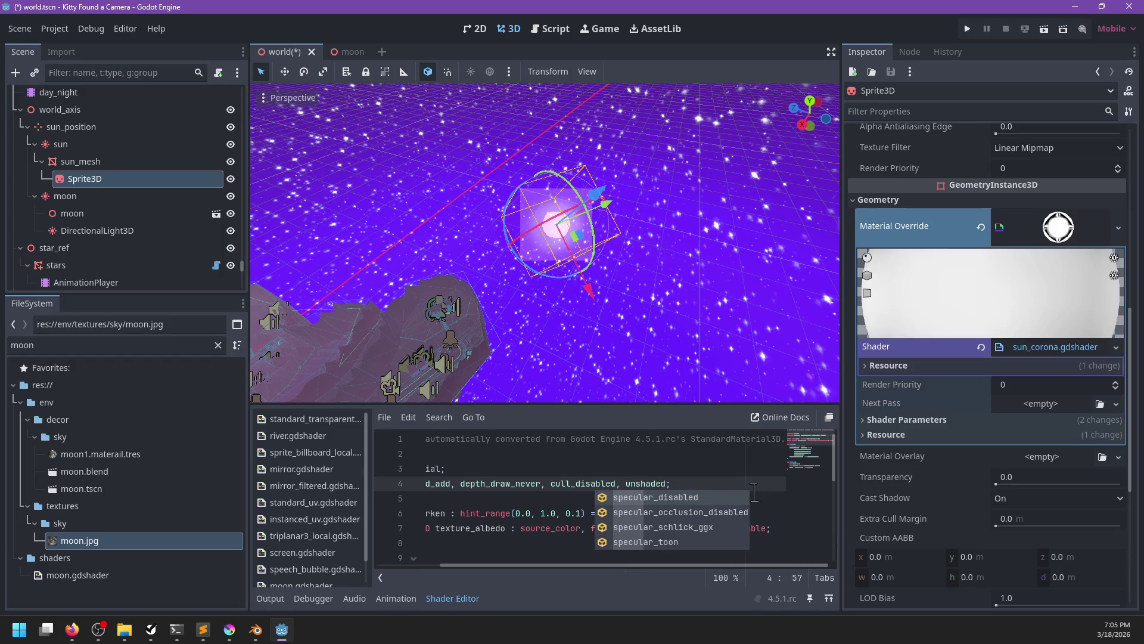
key(Right)
key(Right)
key(Right)
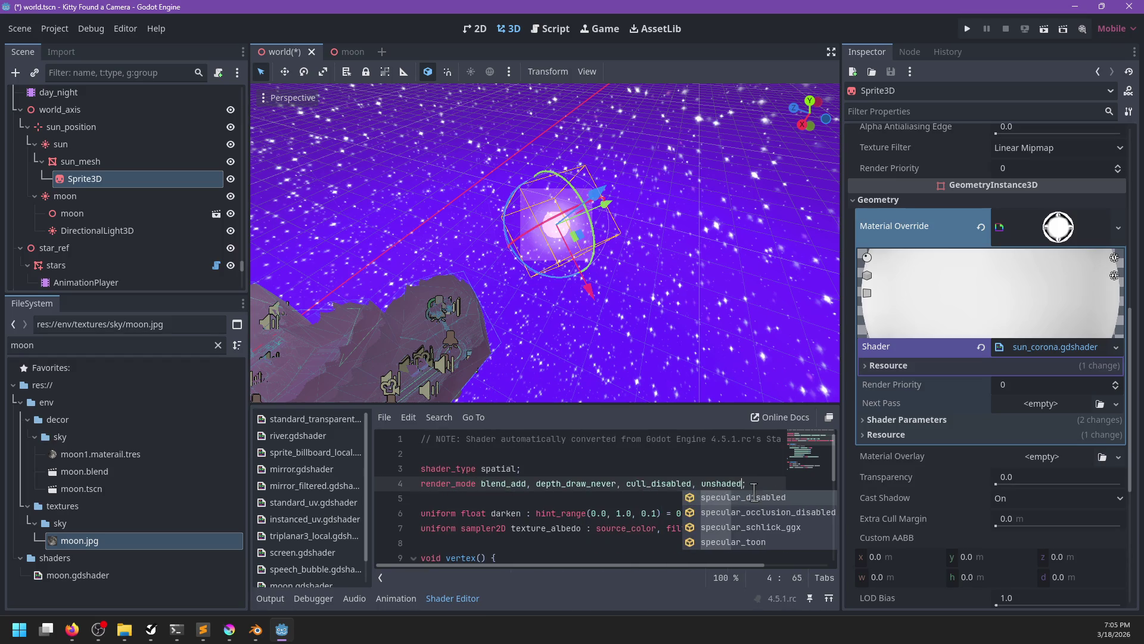
text(,)
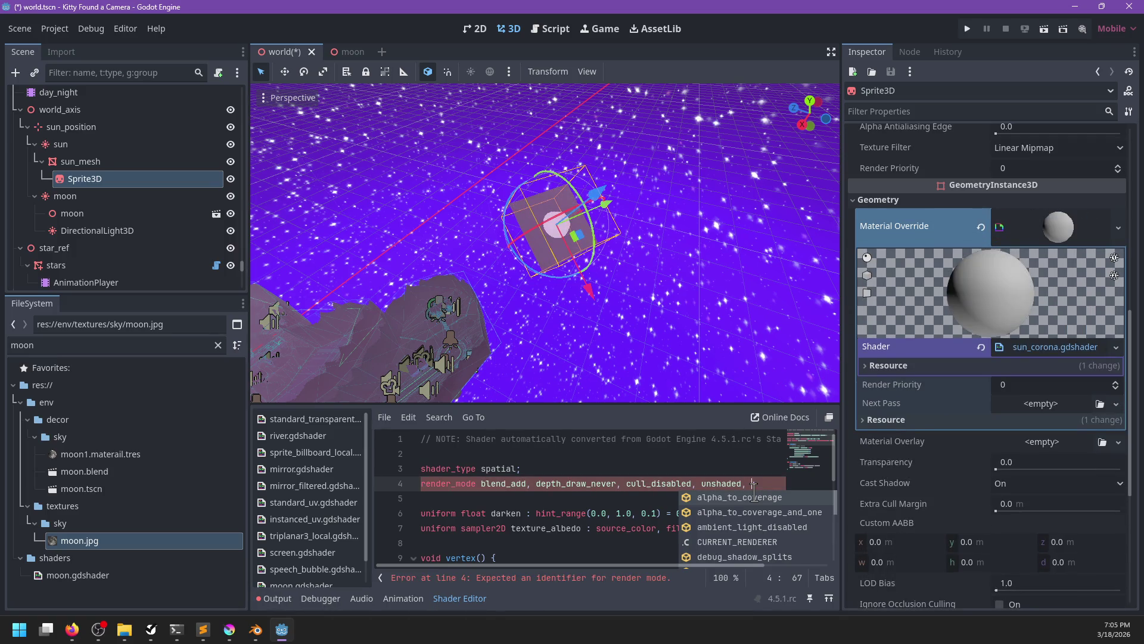
key(BackSpace)
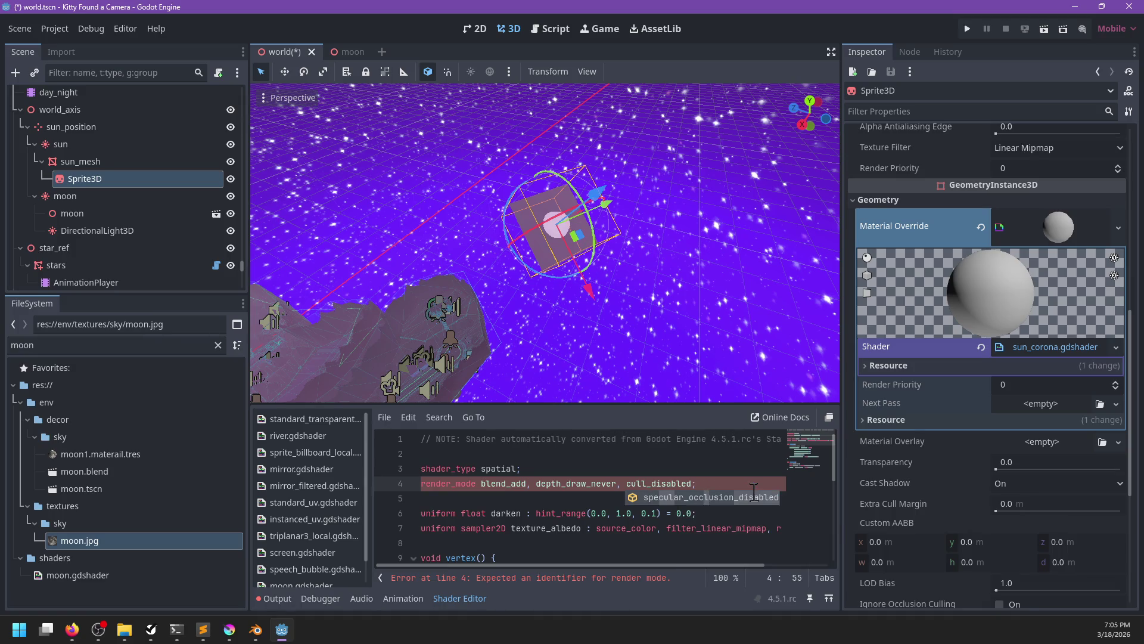
- Change texture_albedo's hints on line 7 to filter_linear, repeat_disable
double_click(702, 528)
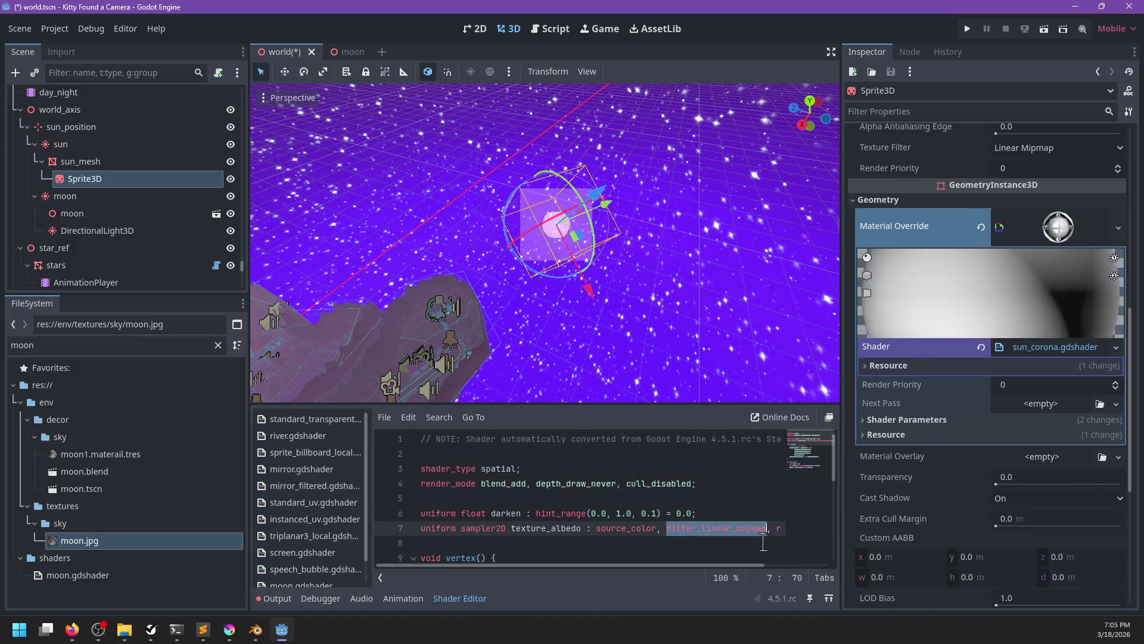
text(filte)
text(r_linear)
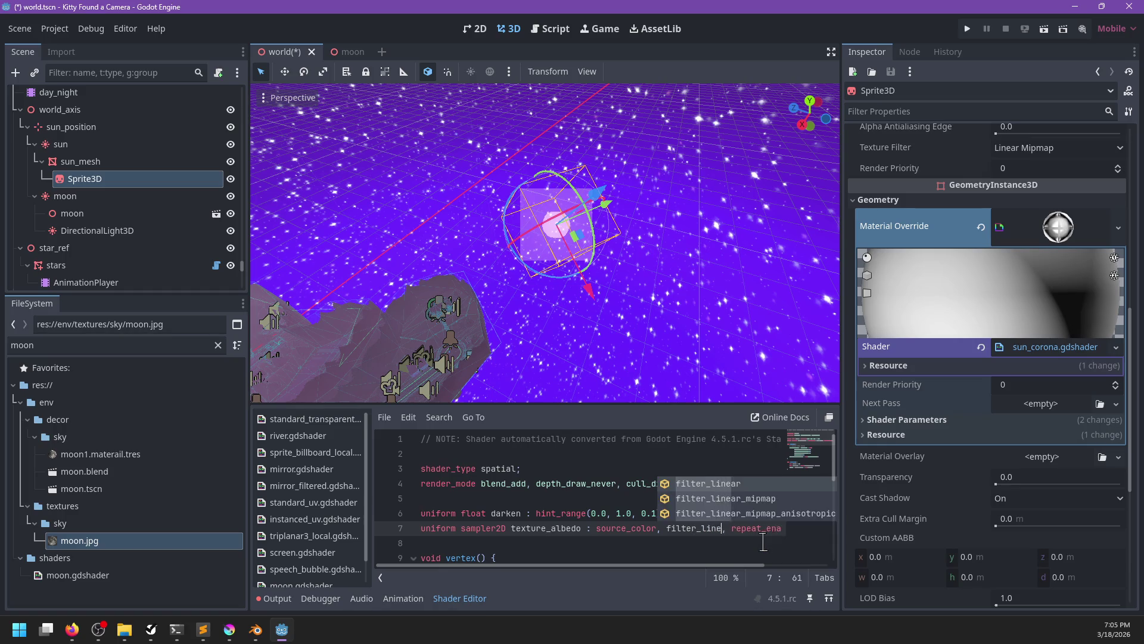
key(ctrl+shift+Right)
key(ctrl+shift+Right)
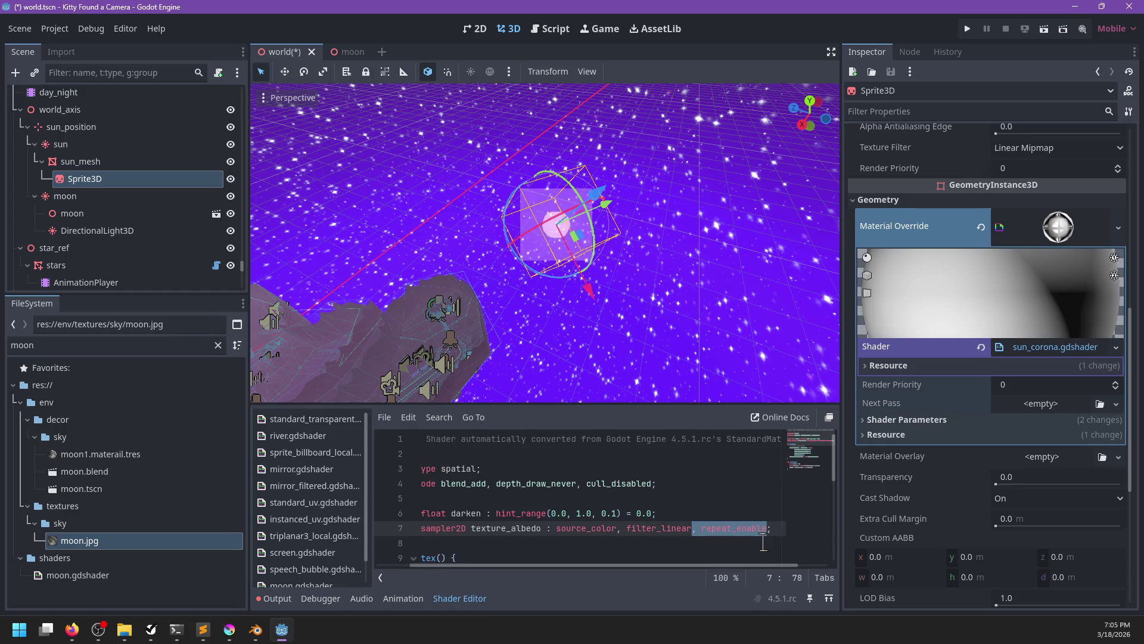
text(, repeat)
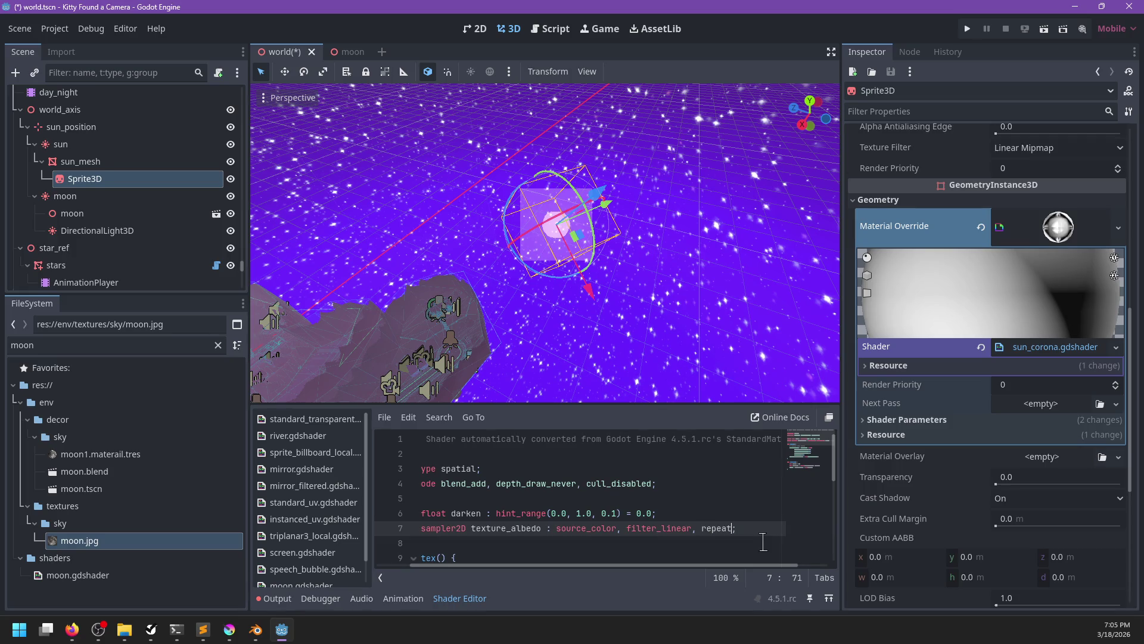
text(_disable)
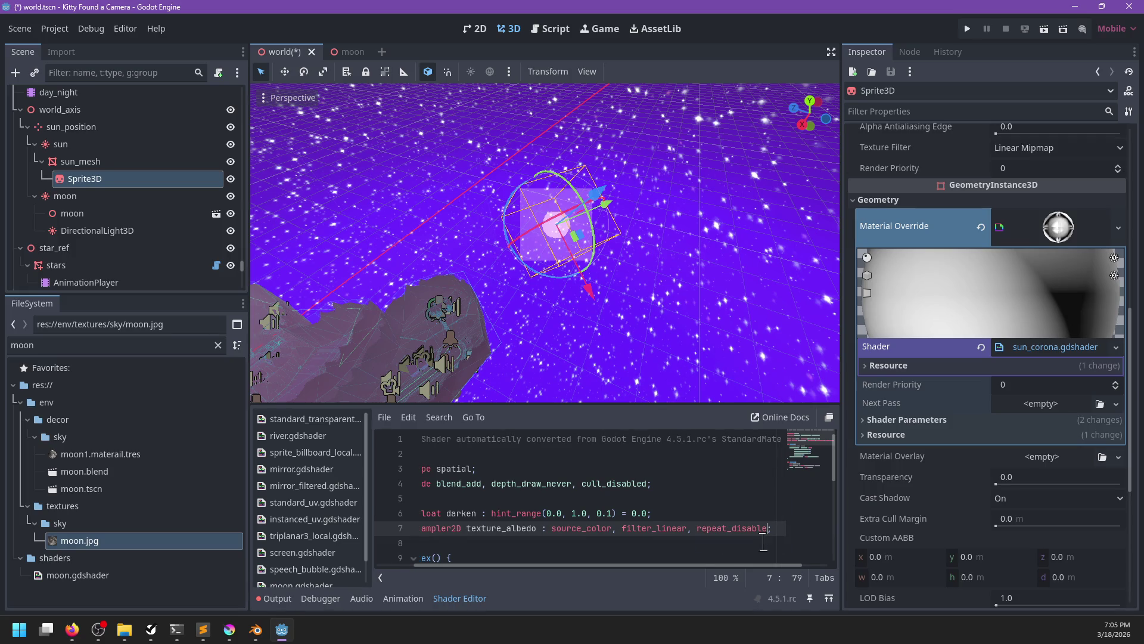
scroll(680, 514, left, 2)
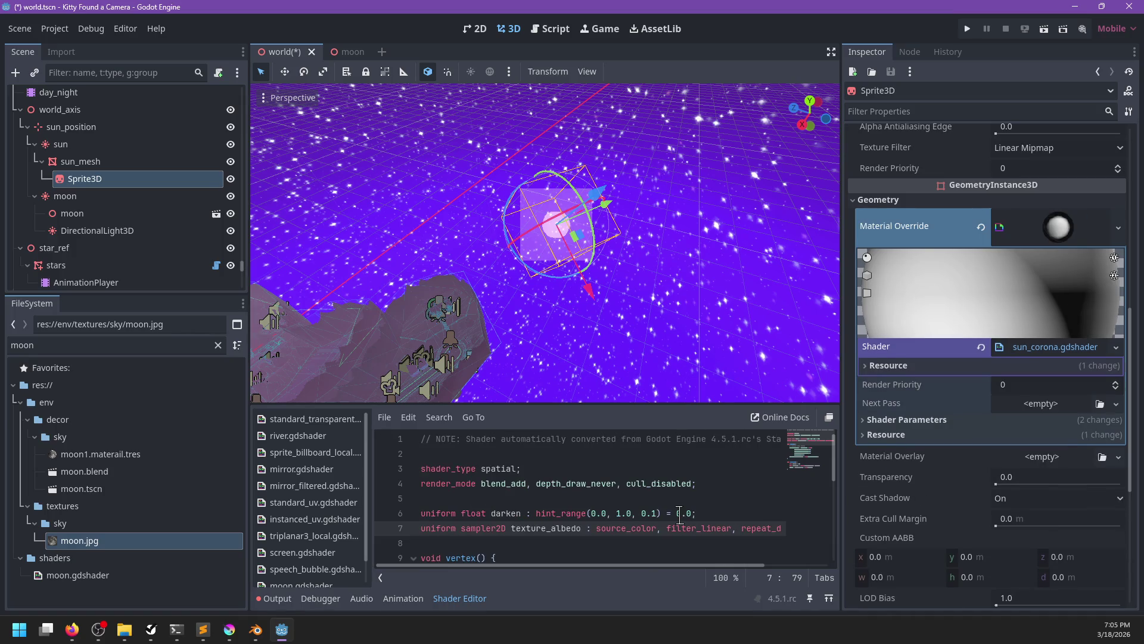
scroll(680, 515, right, 2)
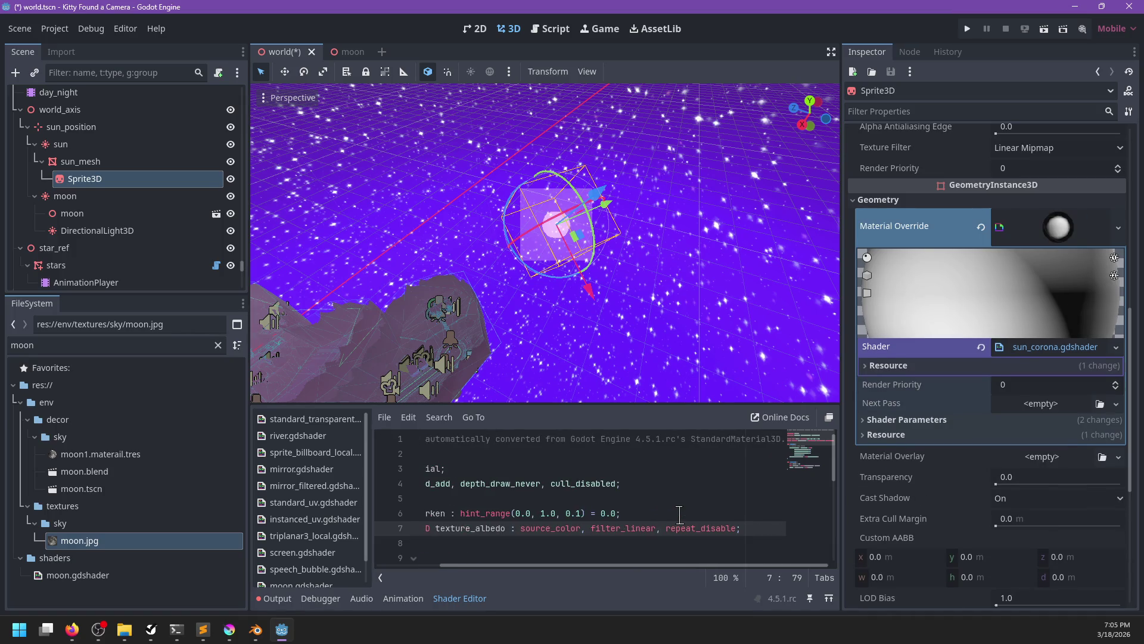
scroll(679, 514, left, 2)
scroll(646, 314, up, 5)
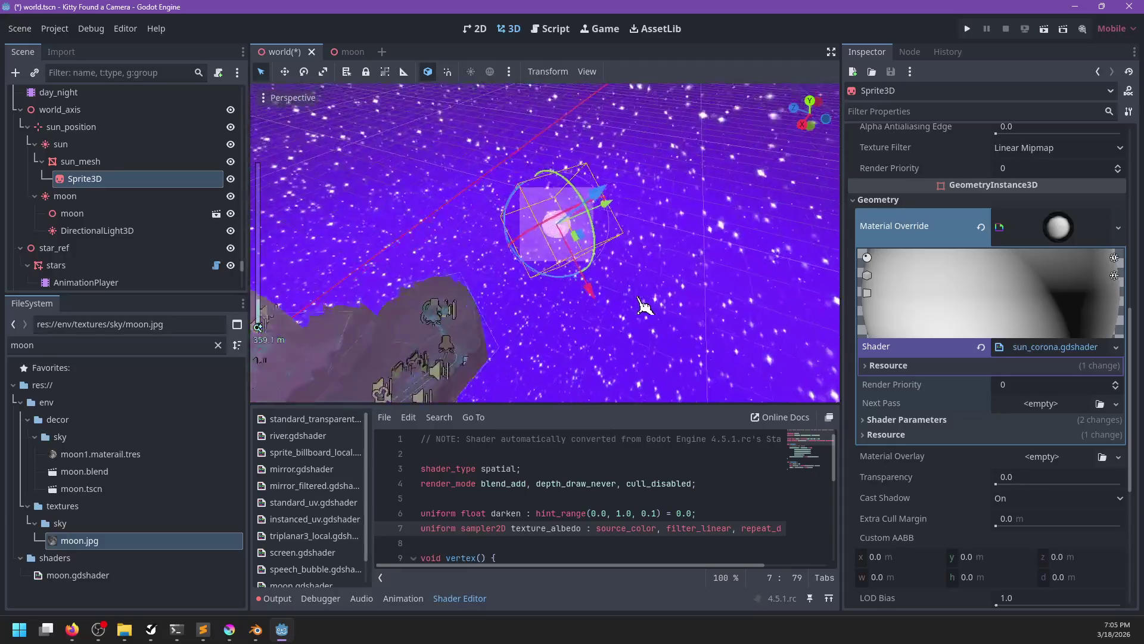
scroll(697, 328, down, 2)
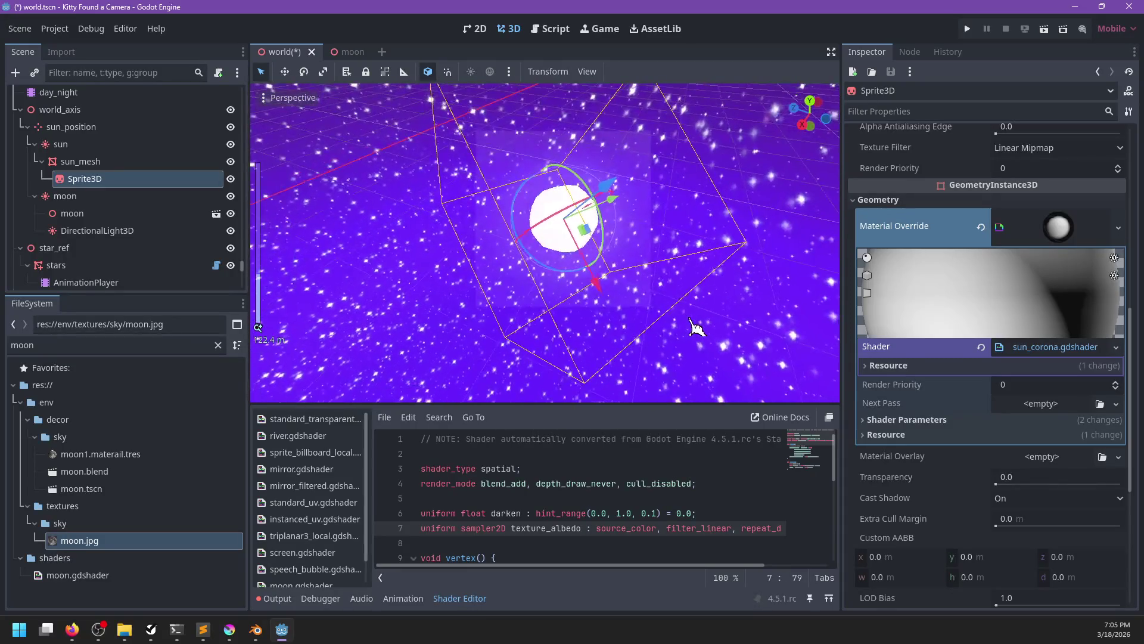
- Re-enter the line 7 hint as filter_linear_mipmap via autocomplete and save world.tscn
click(702, 539)
click(701, 528)
double_click(701, 528)
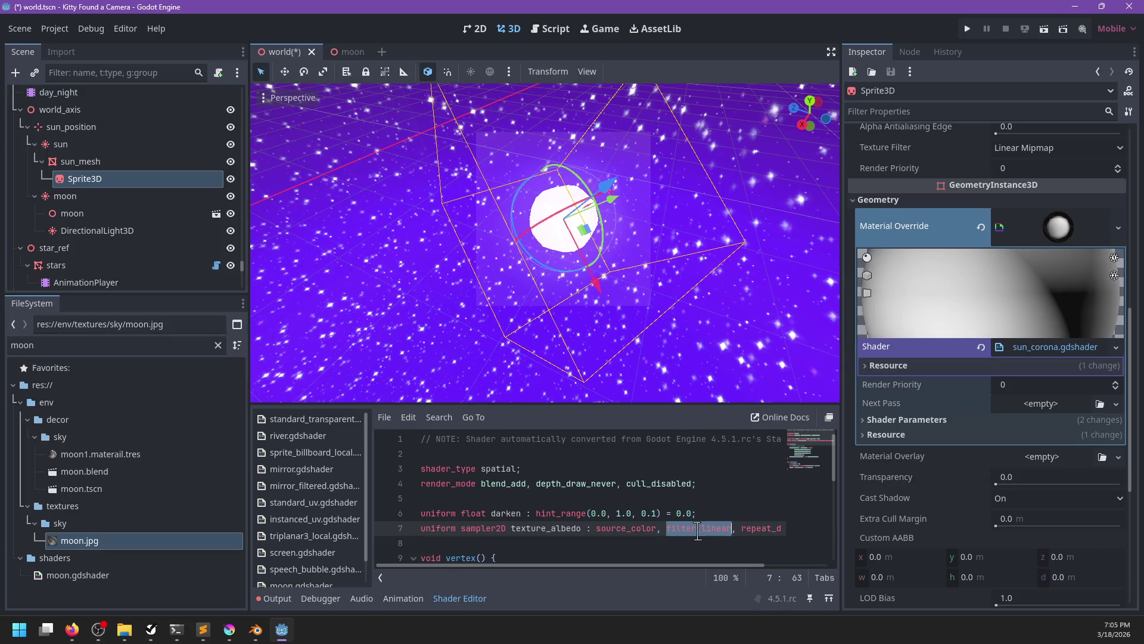
text(filt)
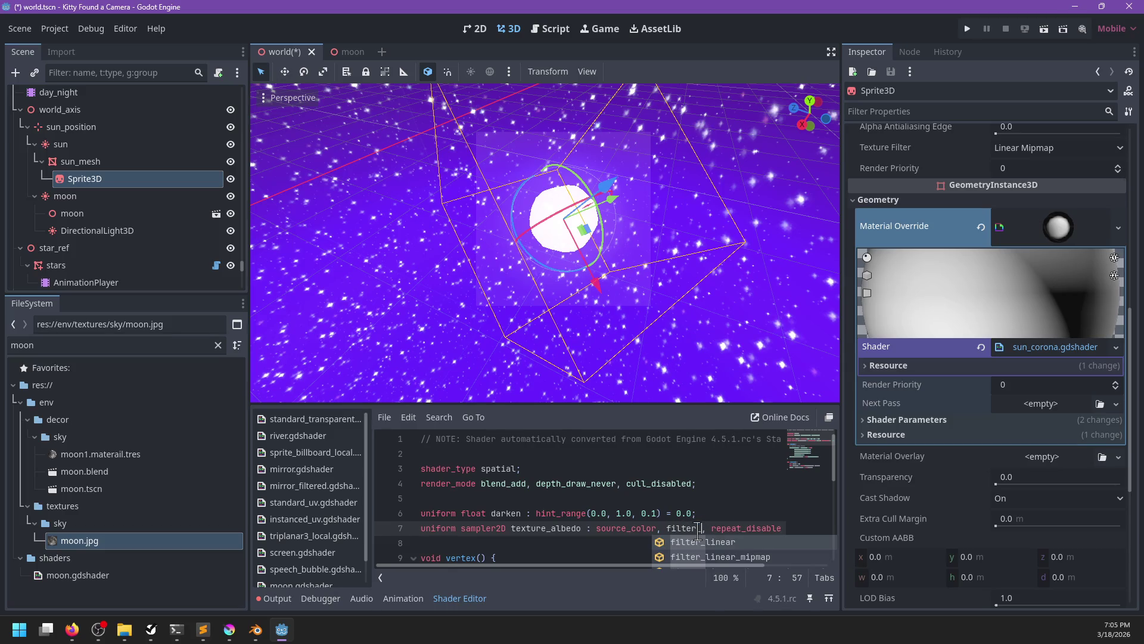
key(BackSpace)
key(BackSpace)
key(BackSpace)
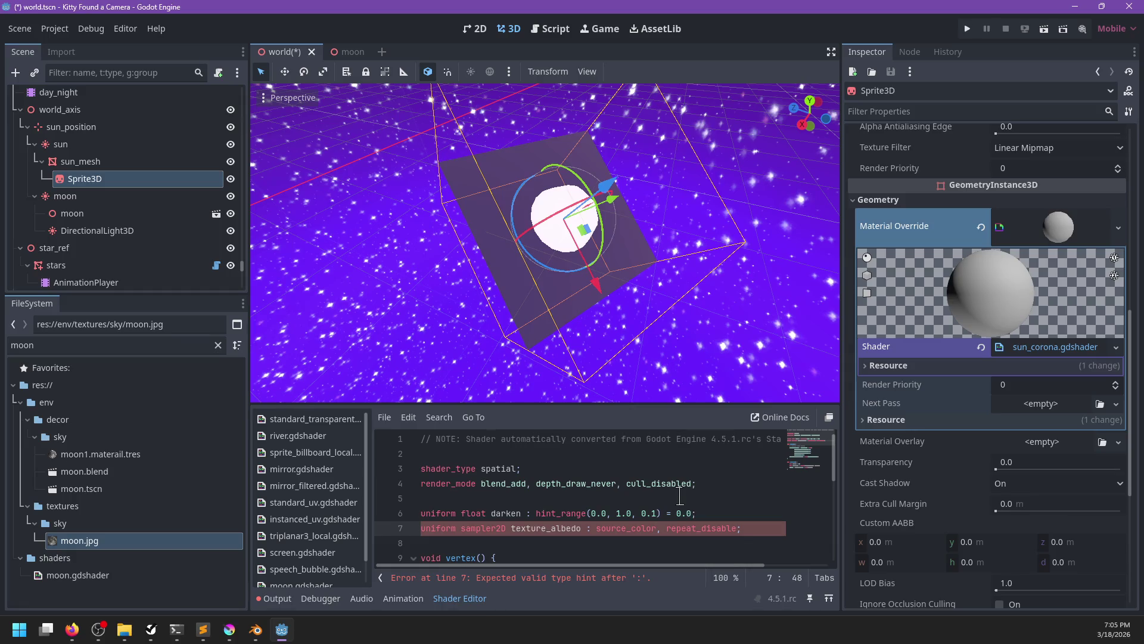
scroll(639, 313, down, 5)
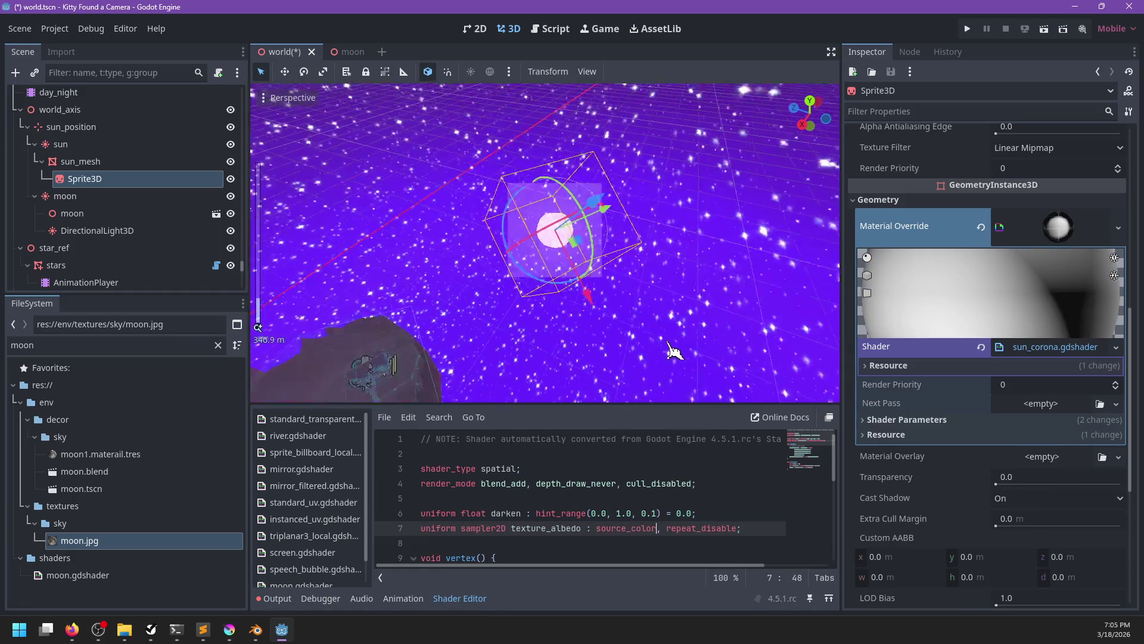
scroll(639, 313, up, 10)
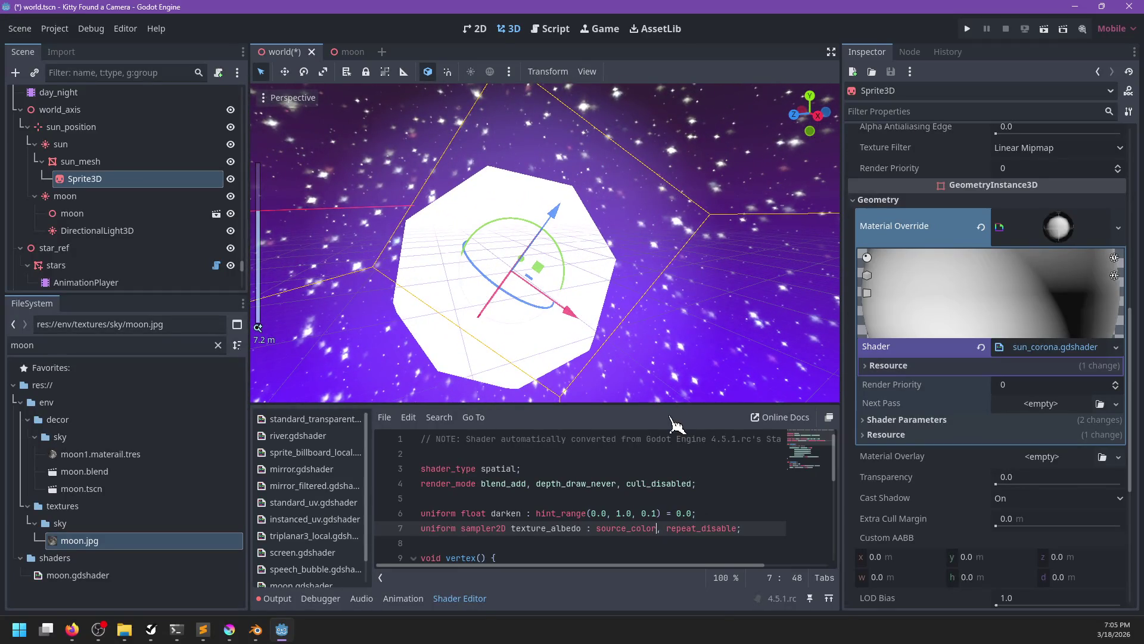
text(ilter_li,)
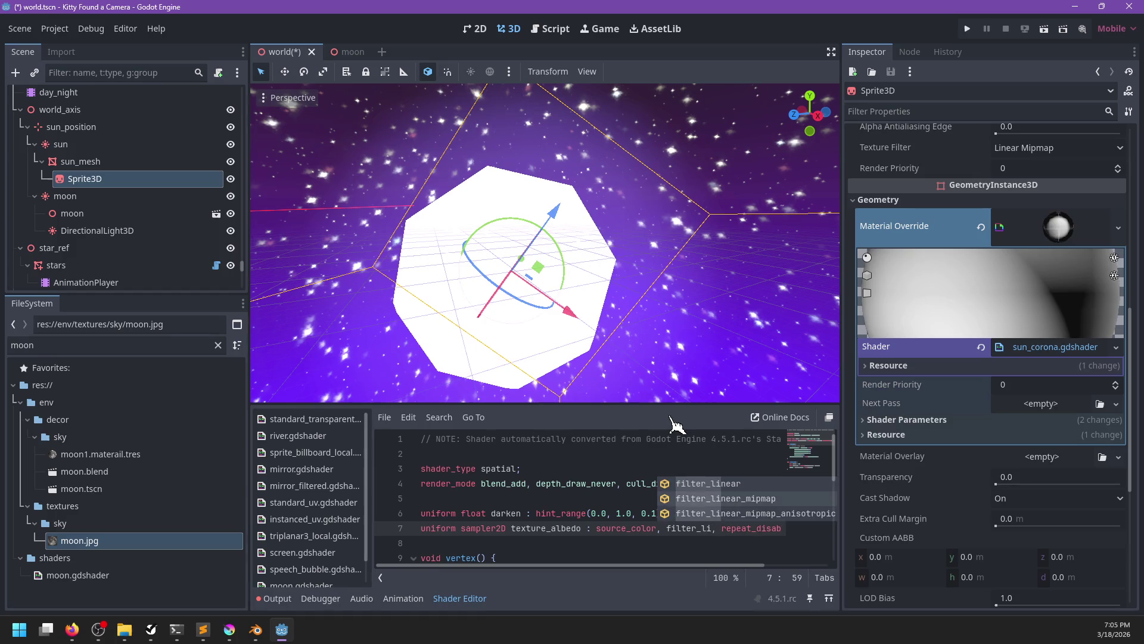
key(Return)
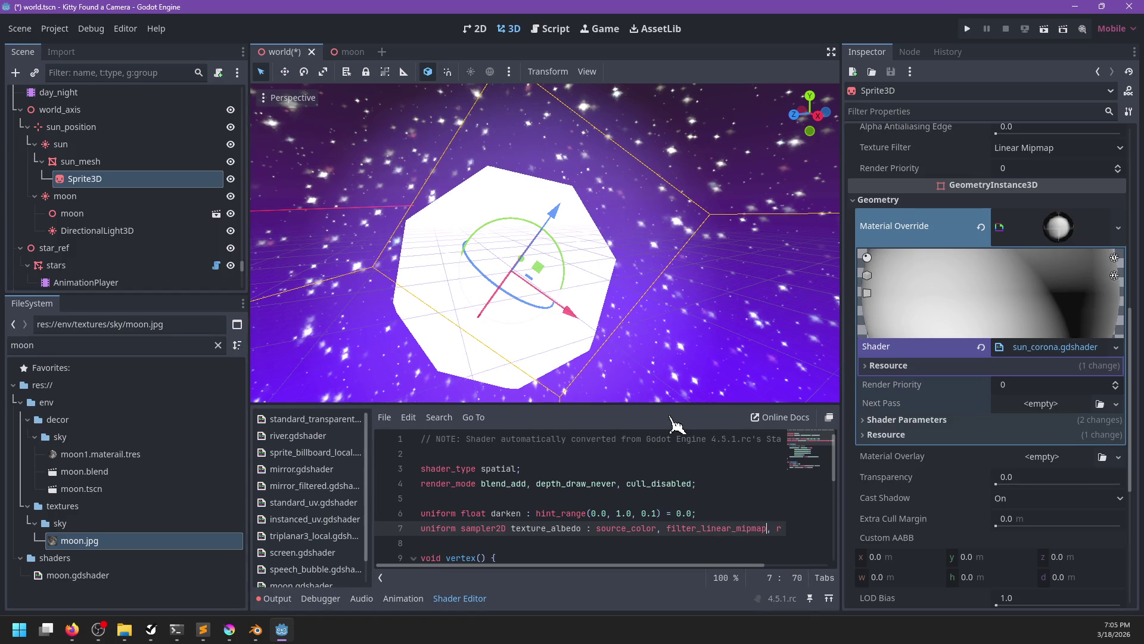
scroll(624, 294, down, 8)
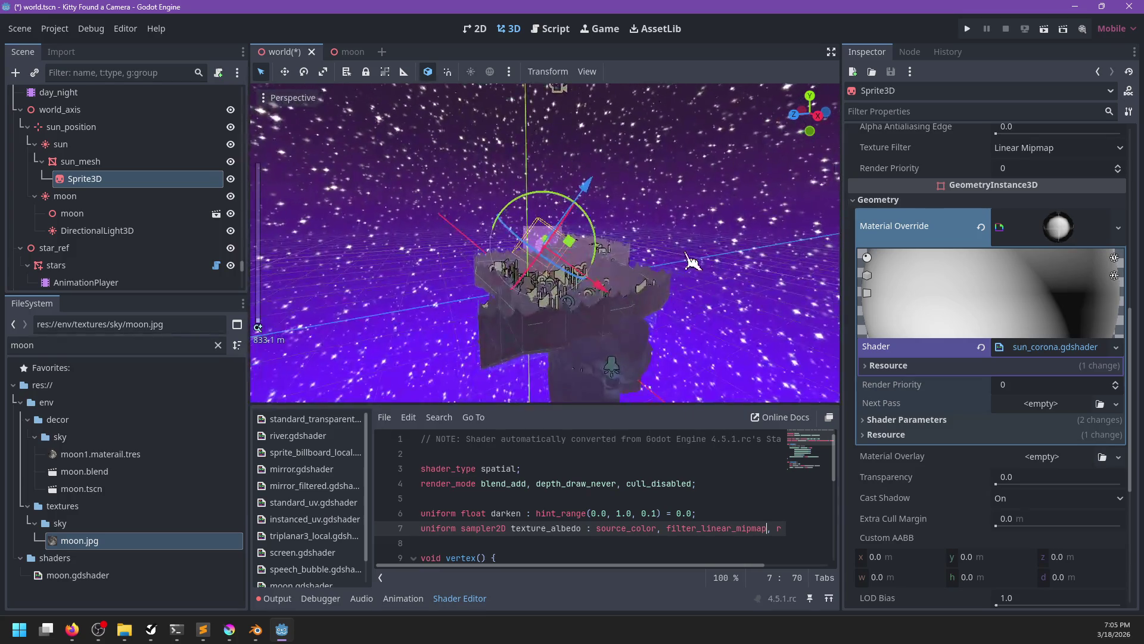
scroll(656, 281, up, 8)
key(ctrl+s)
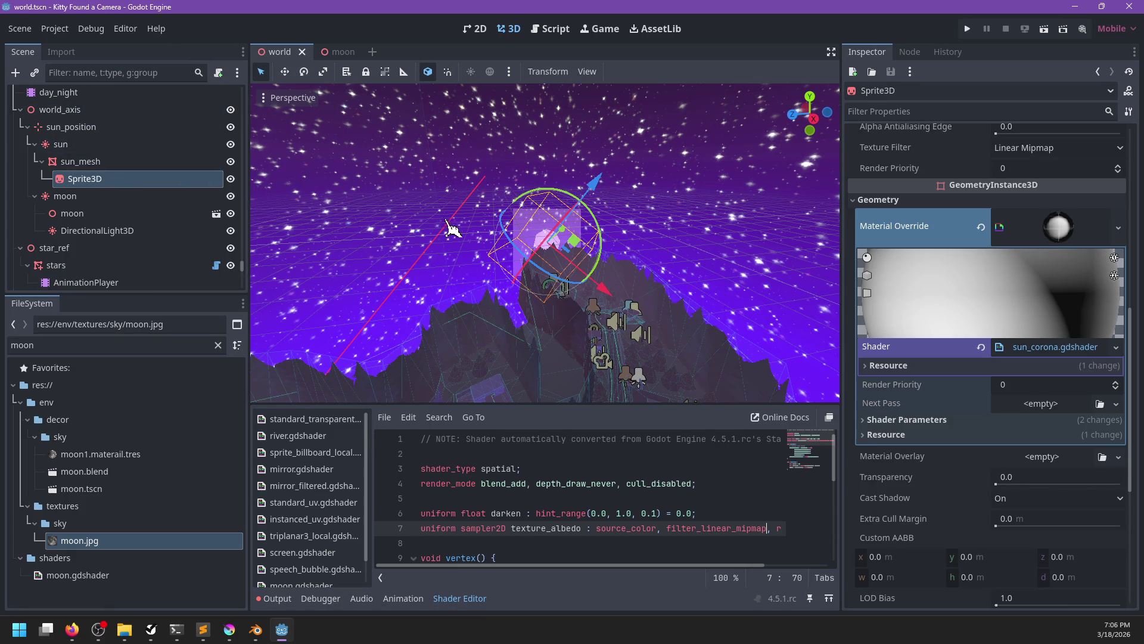
- Orbit around the sun sprite and collapse, then re-expand, the material override details
mouse_move(453, 232)
mouse_down()
mouse_move(462, 178)
mouse_move(475, 230)
mouse_move(450, 225)
mouse_up()
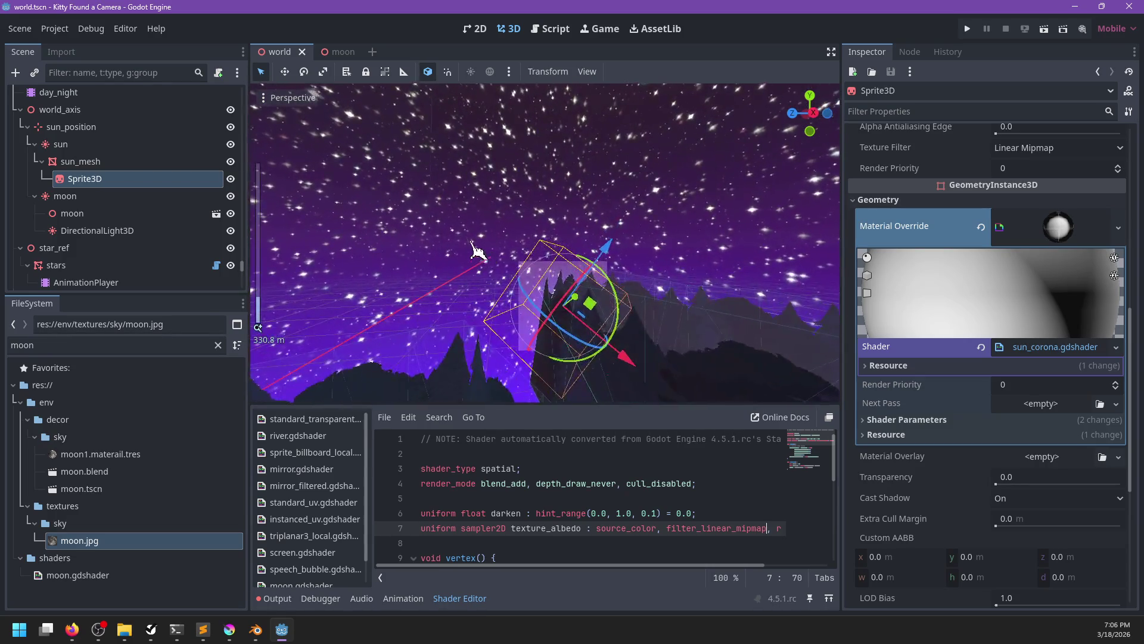
scroll(448, 225, up, 3)
click(1056, 230)
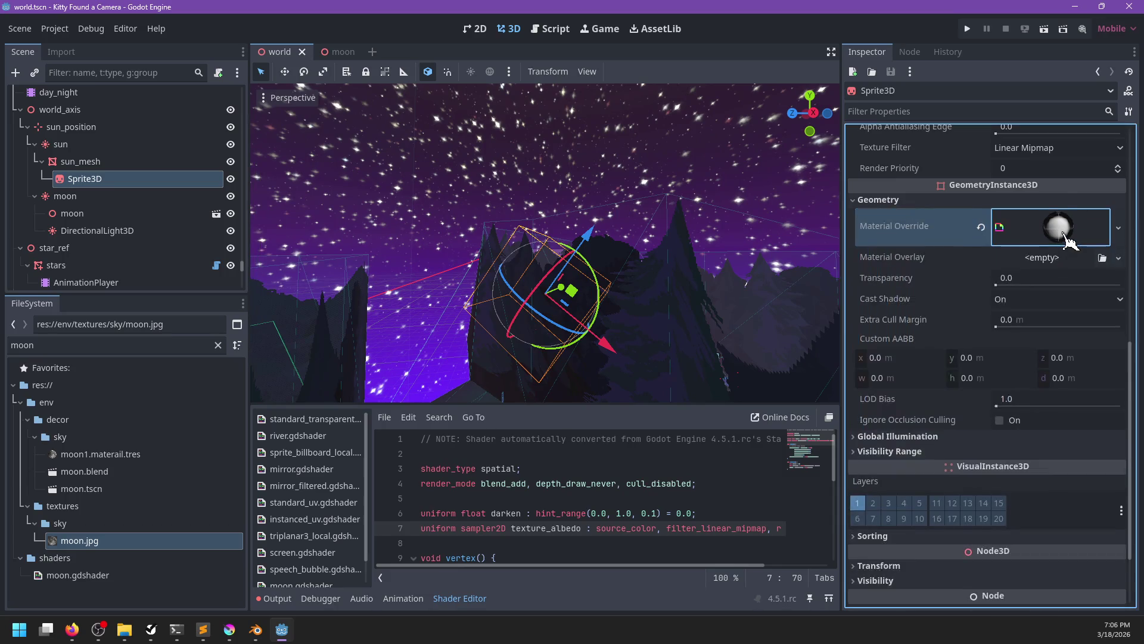
click(1052, 230)
- Undo and redo the filter_linear_mipmap hint on line 7, then save the scene
click(661, 484)
key(ctrl+z)
key(ctrl+z)
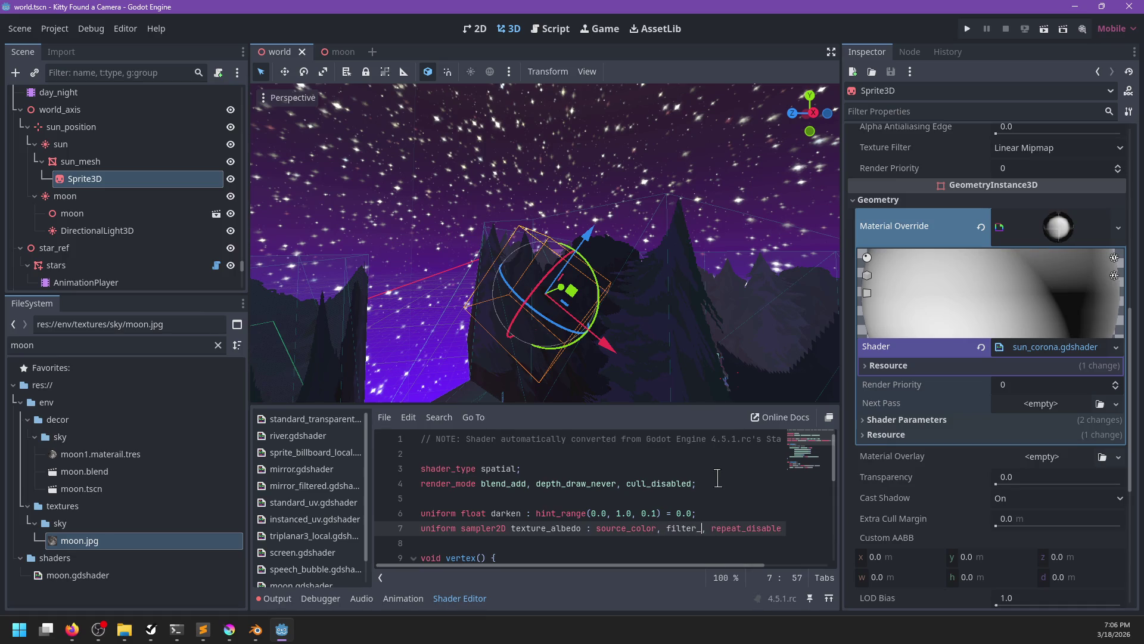
key(ctrl+y)
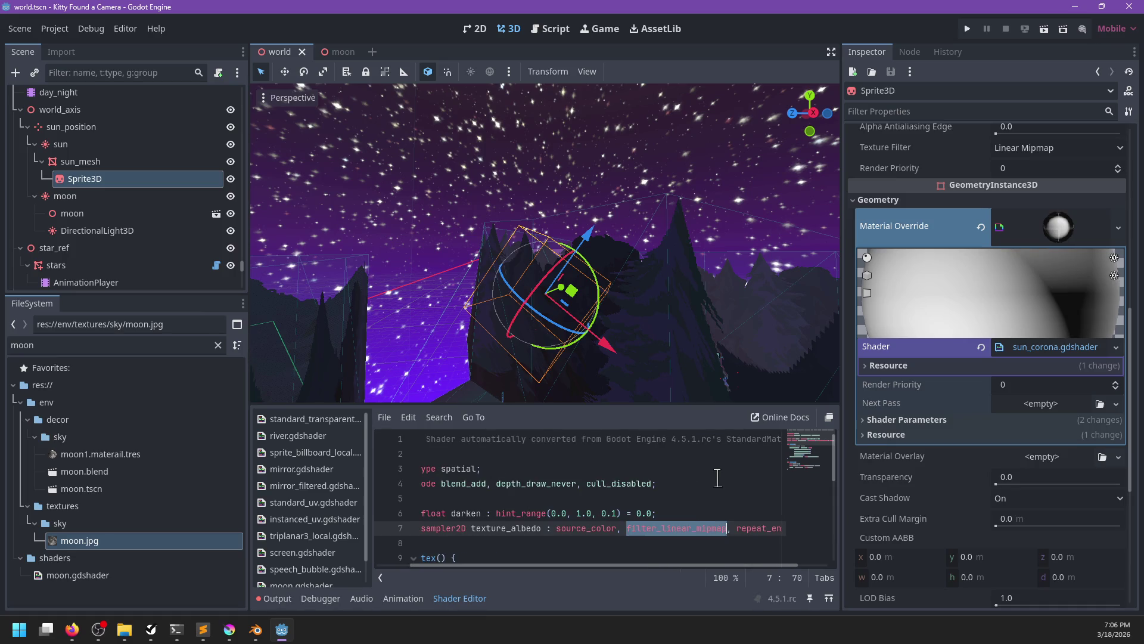
key(ctrl+s)
scroll(636, 313, up, 5)
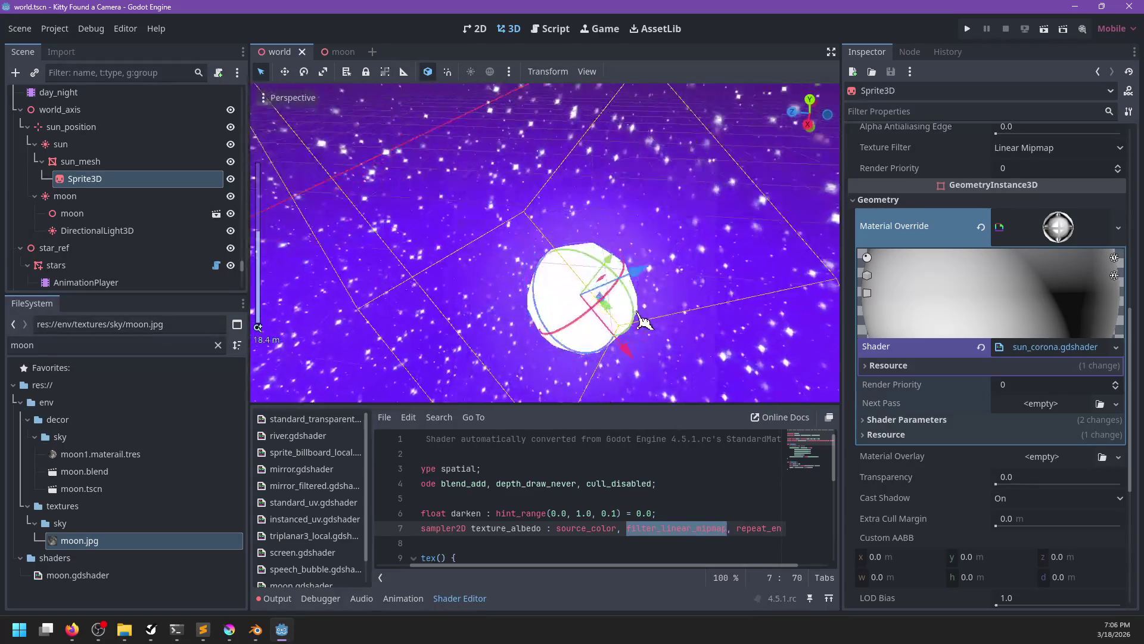
scroll(636, 313, down, 10)
scroll(533, 304, up, 3)
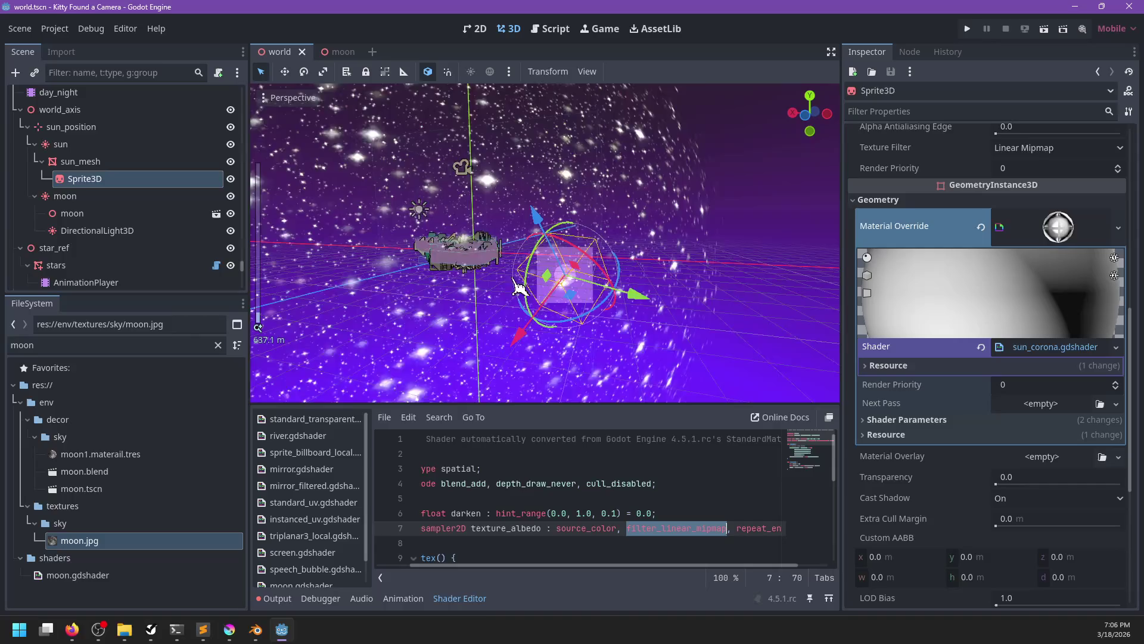
scroll(518, 288, up, 4)
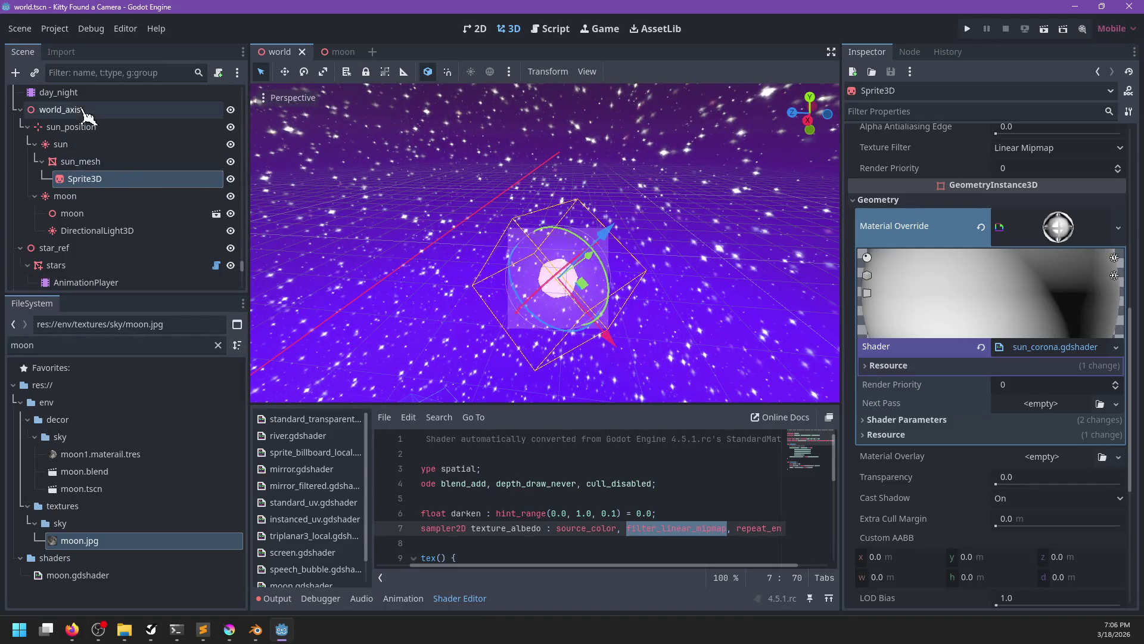
- Select day_night and scrub its timeline from night through sunset to daytime at about 22 s
click(59, 92)
mouse_move(612, 474)
mouse_down()
mouse_move(587, 475)
mouse_move(660, 474)
mouse_up()
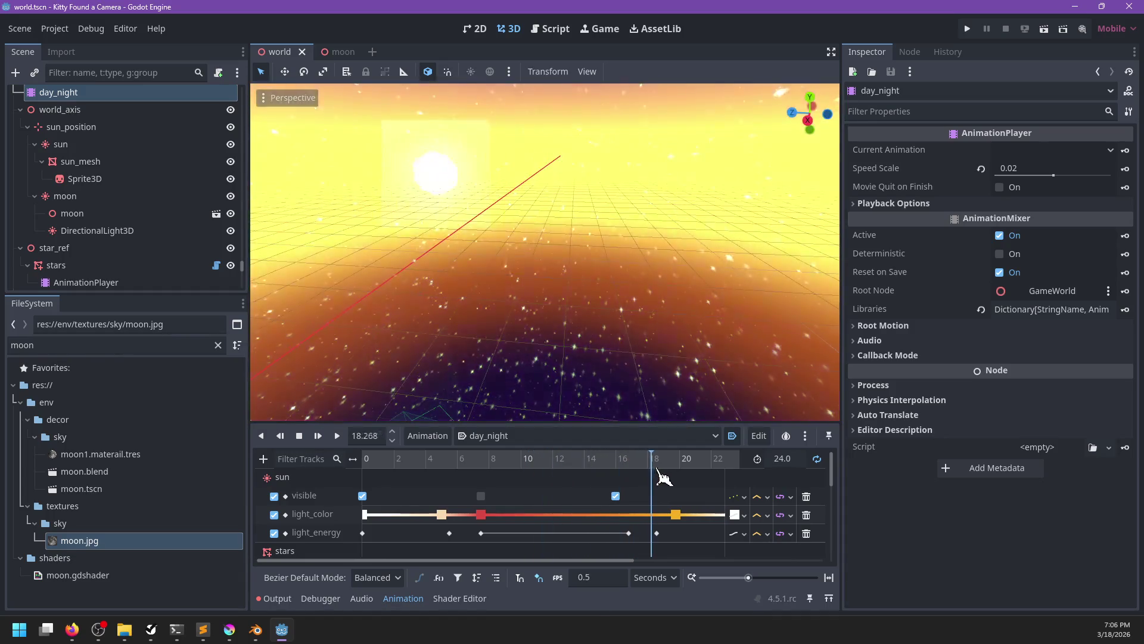
scroll(557, 266, down, 4)
scroll(656, 298, up, 4)
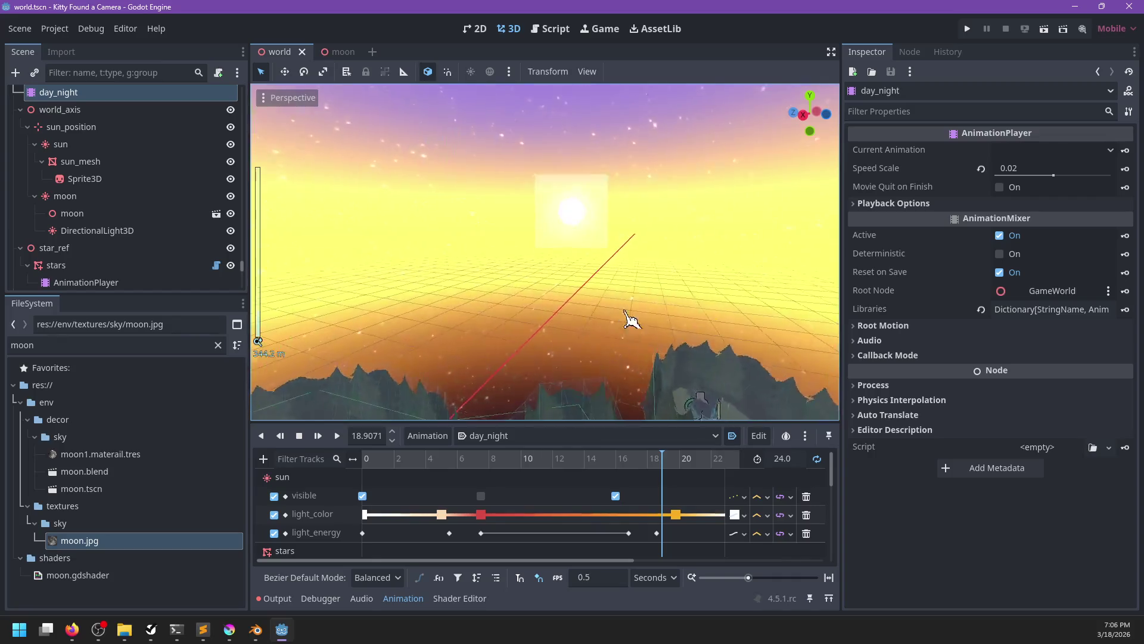
click(681, 462)
ctrl+scroll(613, 477, down, 3)
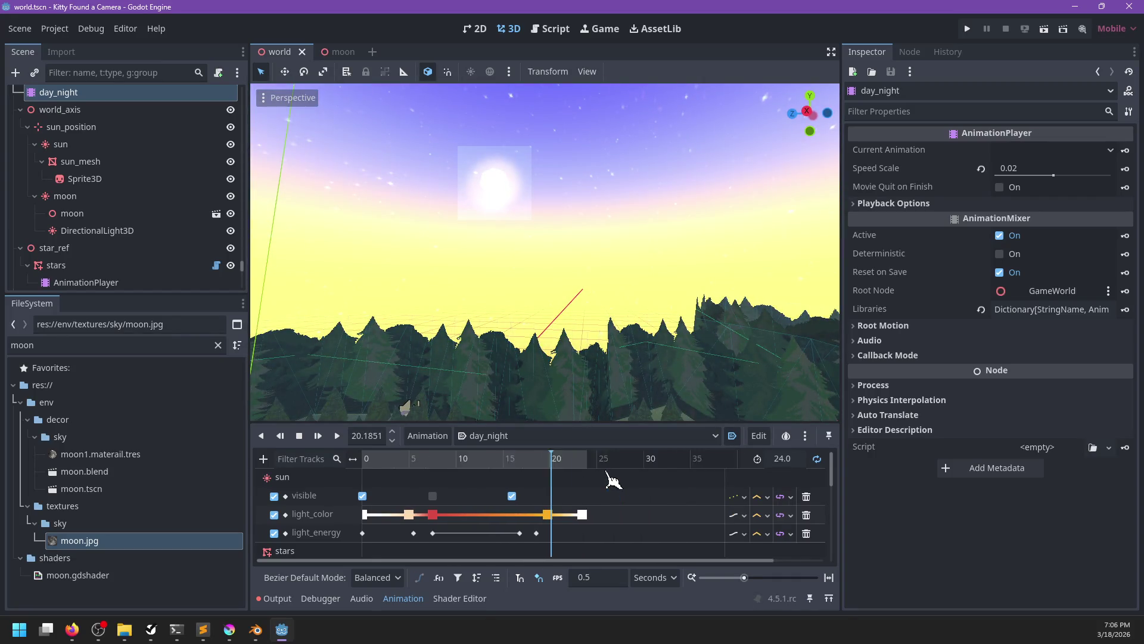
click(544, 467)
mouse_move(544, 467)
mouse_down()
mouse_move(523, 466)
mouse_move(544, 467)
mouse_up()
mouse_move(590, 301)
mouse_down()
mouse_move(493, 263)
mouse_move(644, 327)
mouse_move(615, 324)
mouse_up()
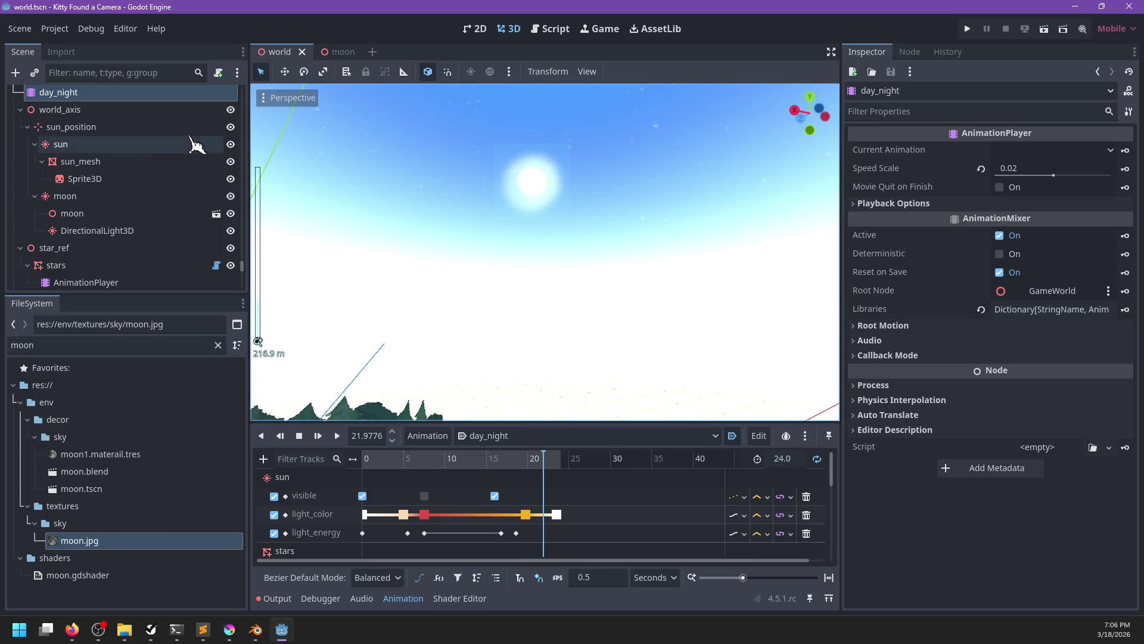
scroll(194, 151, up, 3)
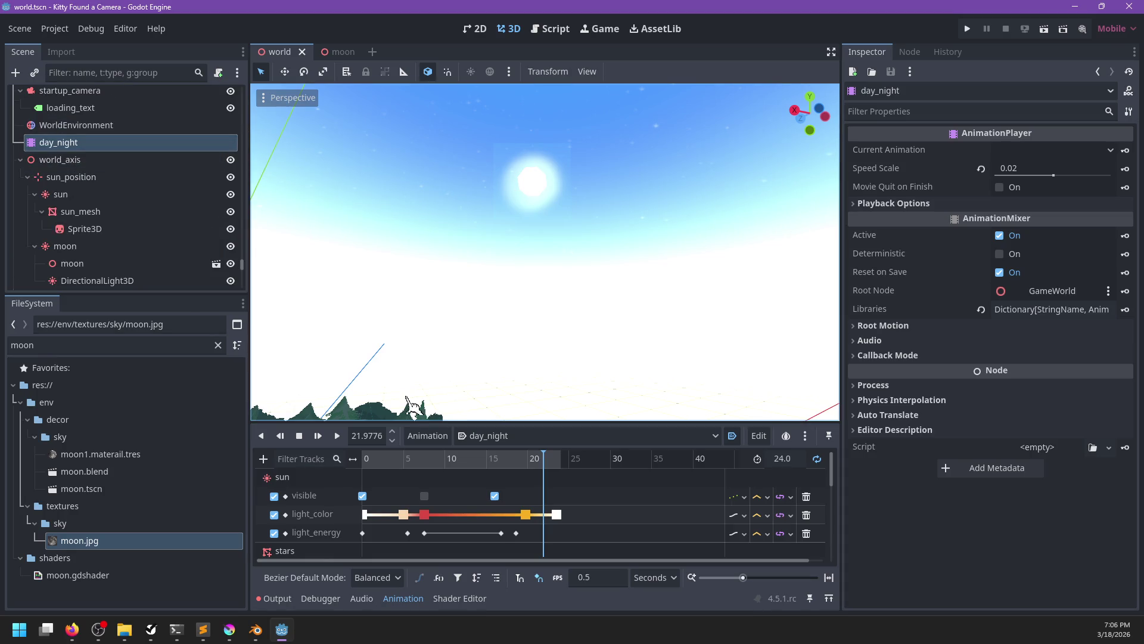
- Select the sun's Sprite3D, expand its Shader Parameters and drag Darken to 0.4
click(84, 229)
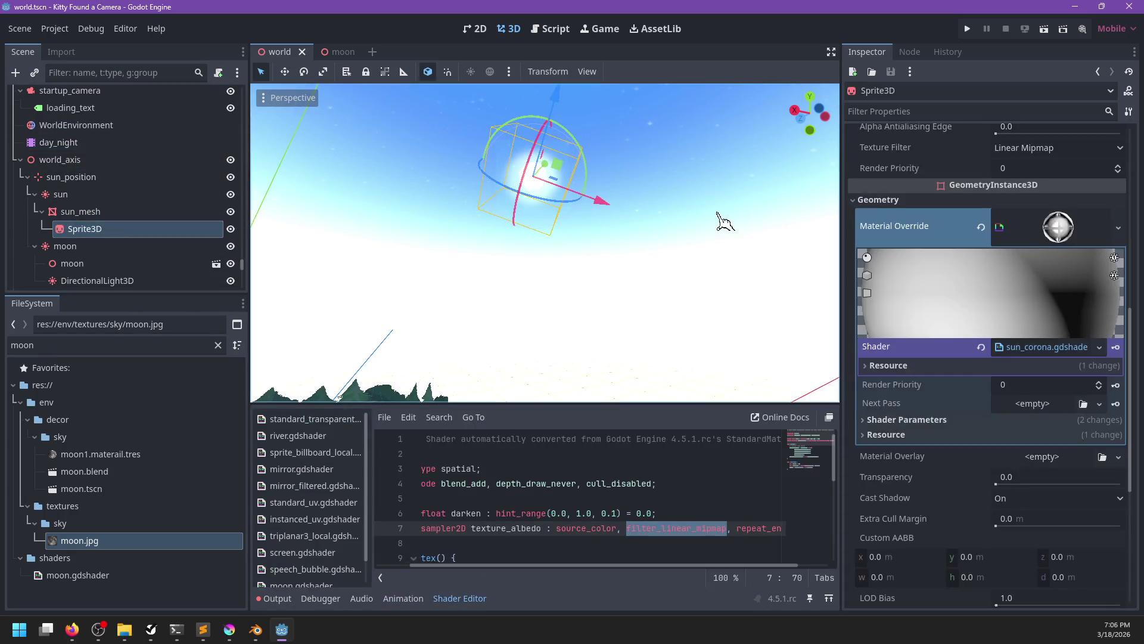
click(1047, 348)
click(1045, 348)
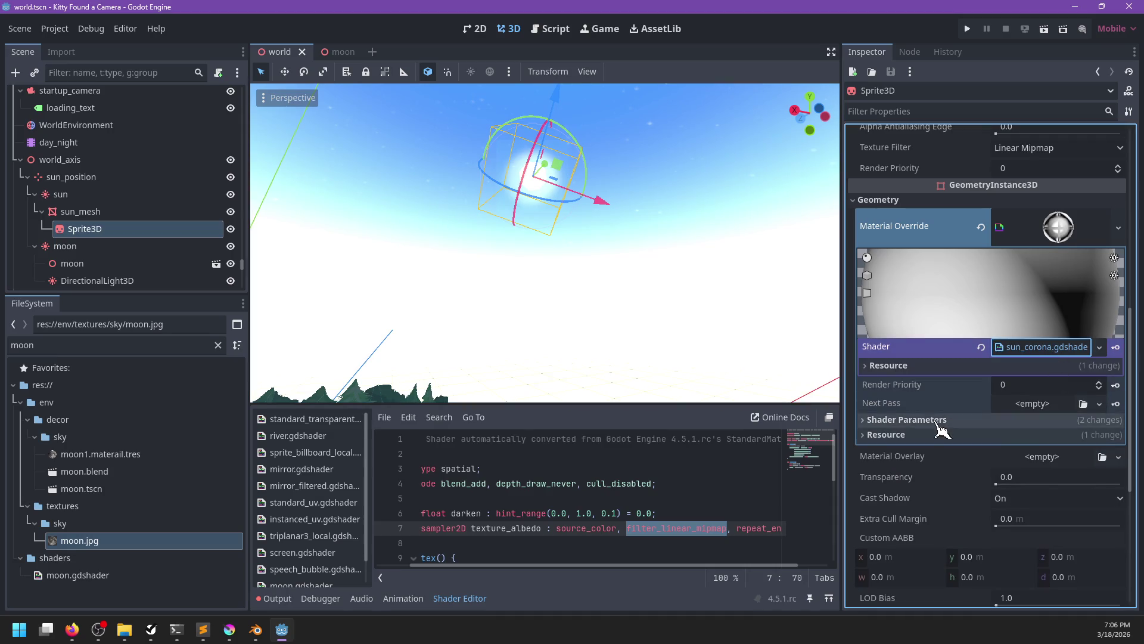
click(942, 420)
drag(999, 444, 1040, 444)
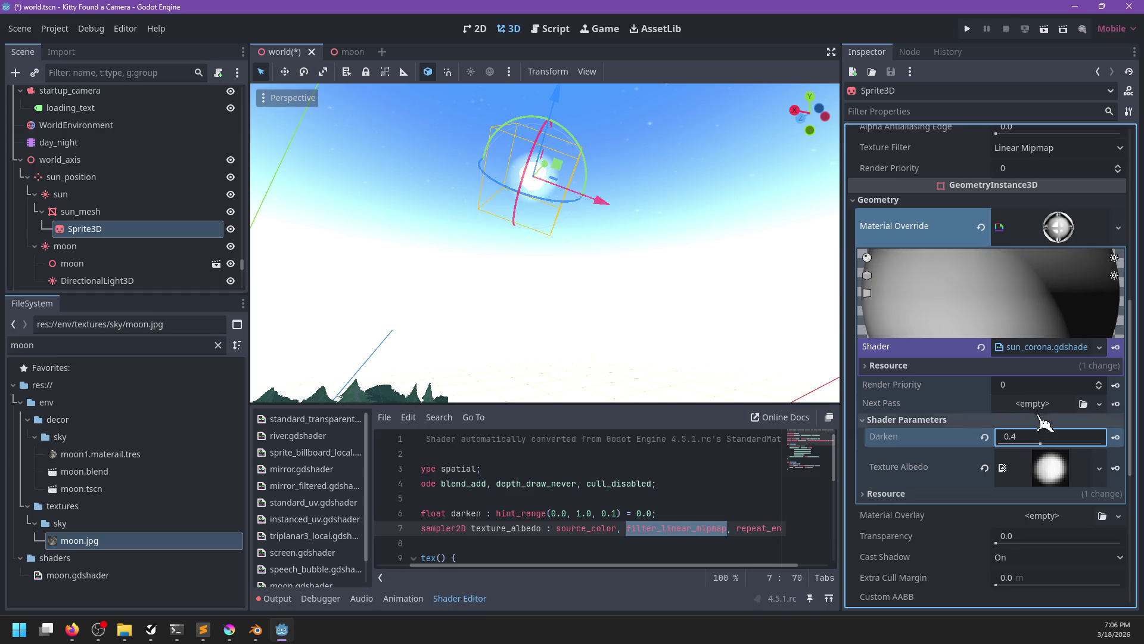
click(666, 507)
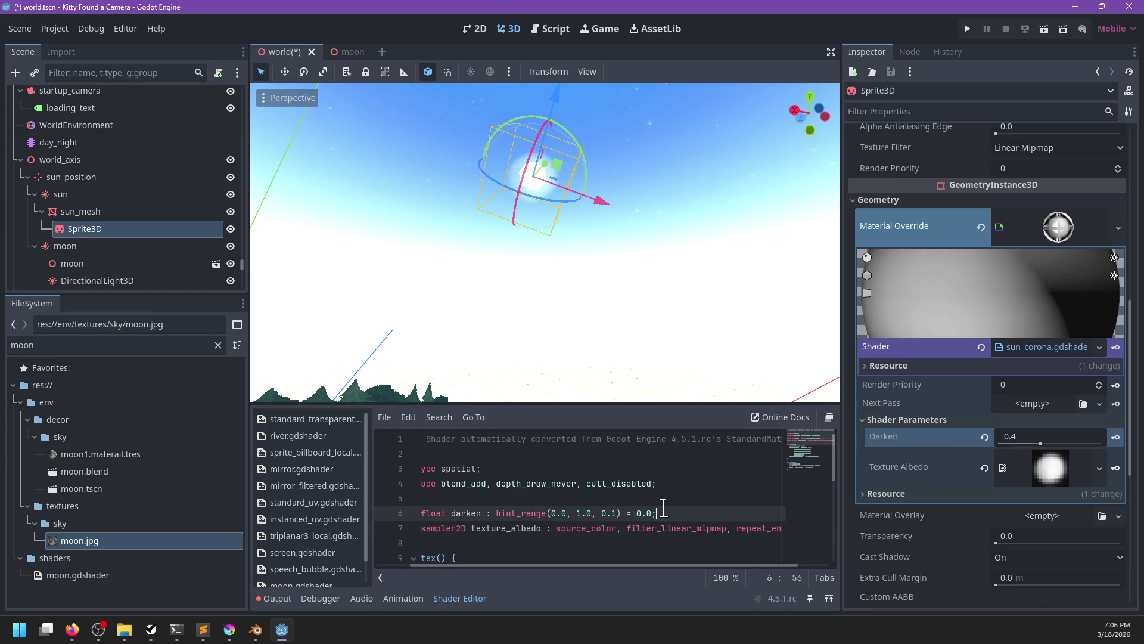
scroll(663, 506, down, 5)
- Rewrite the ALBEDO line as (albedo_tex.rgb - vec3(darken)) * brightness
scroll(560, 506, left, 2)
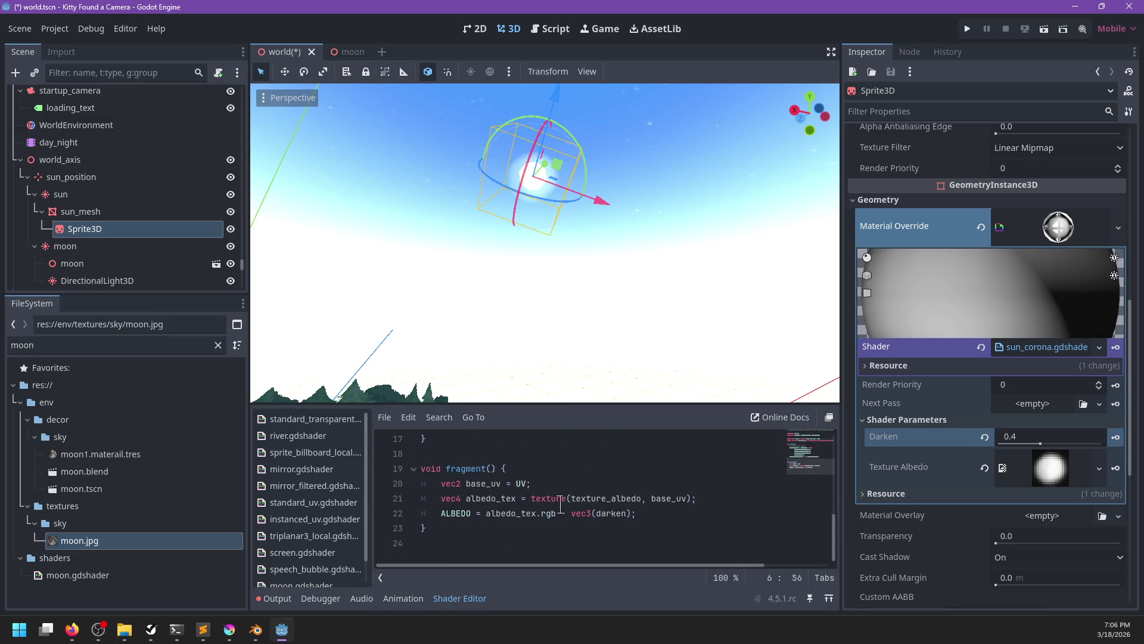
click(634, 514)
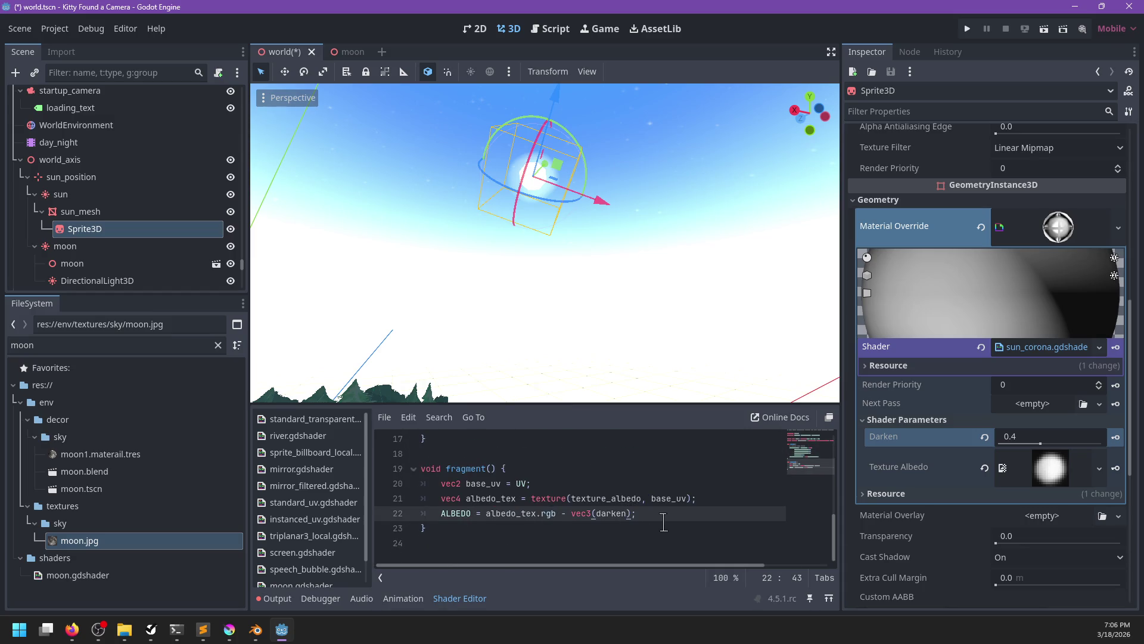
text())
key(Right)
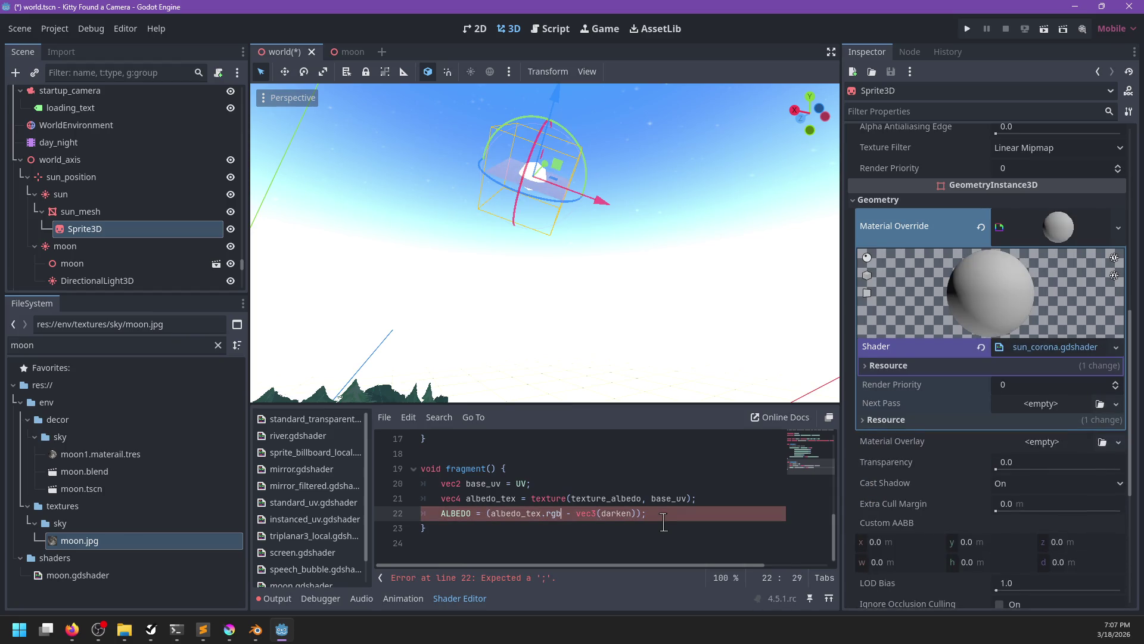
key(Right)
key(Right)
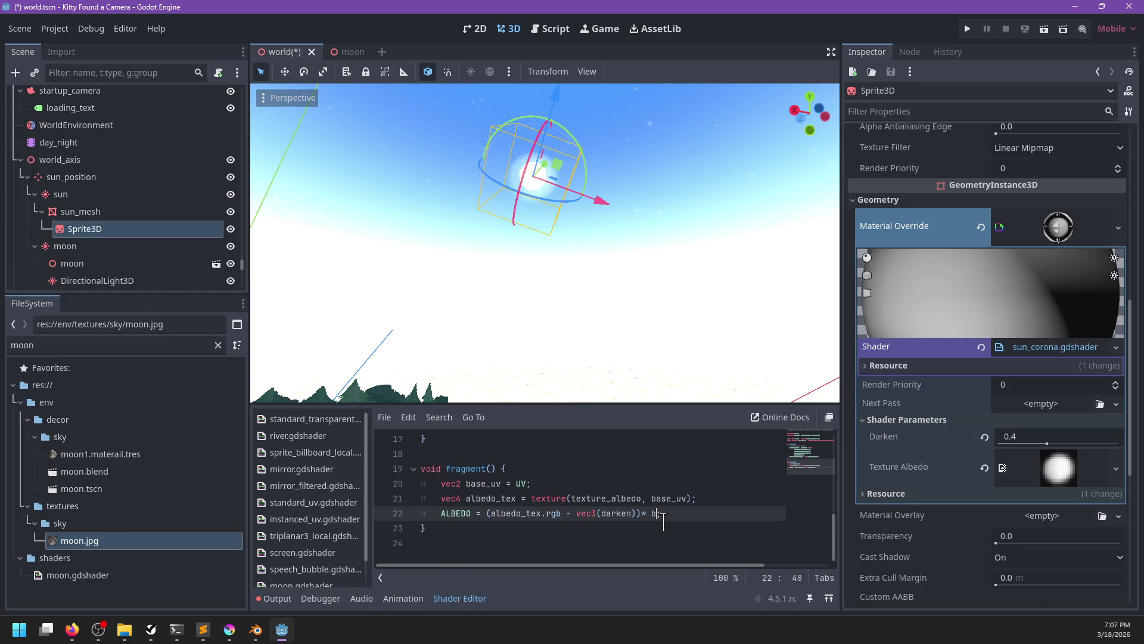
scroll(601, 490, up, 5)
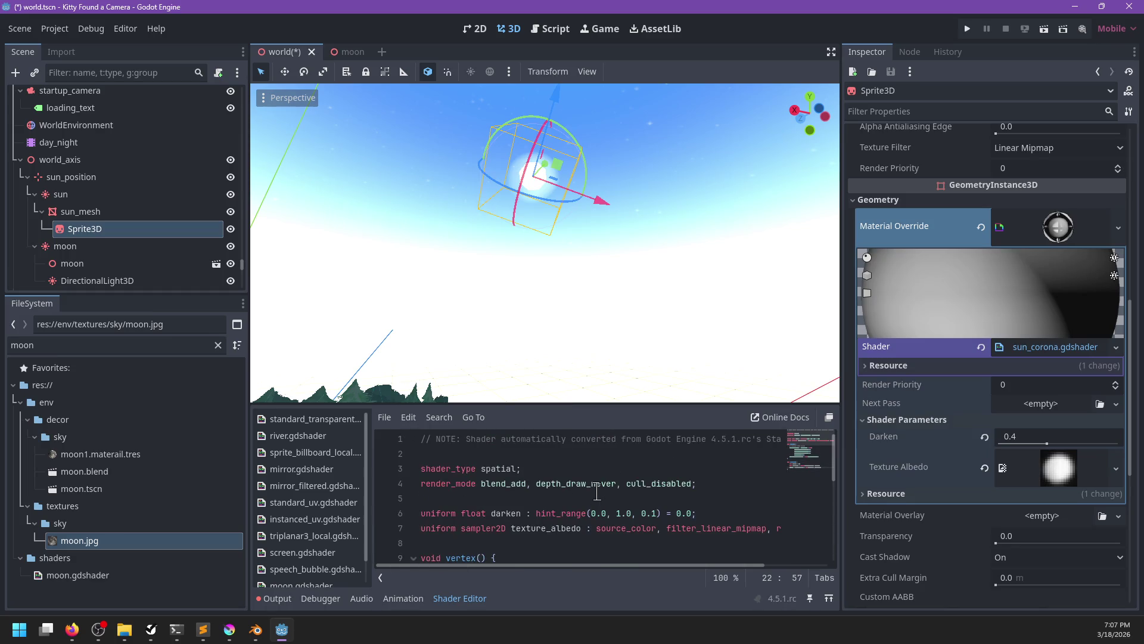
- Add 'uniform float brightness: hint_range(0.1, 5, 0.1) = 1.0;' below darken and save
click(718, 513)
key(Return)
text(un)
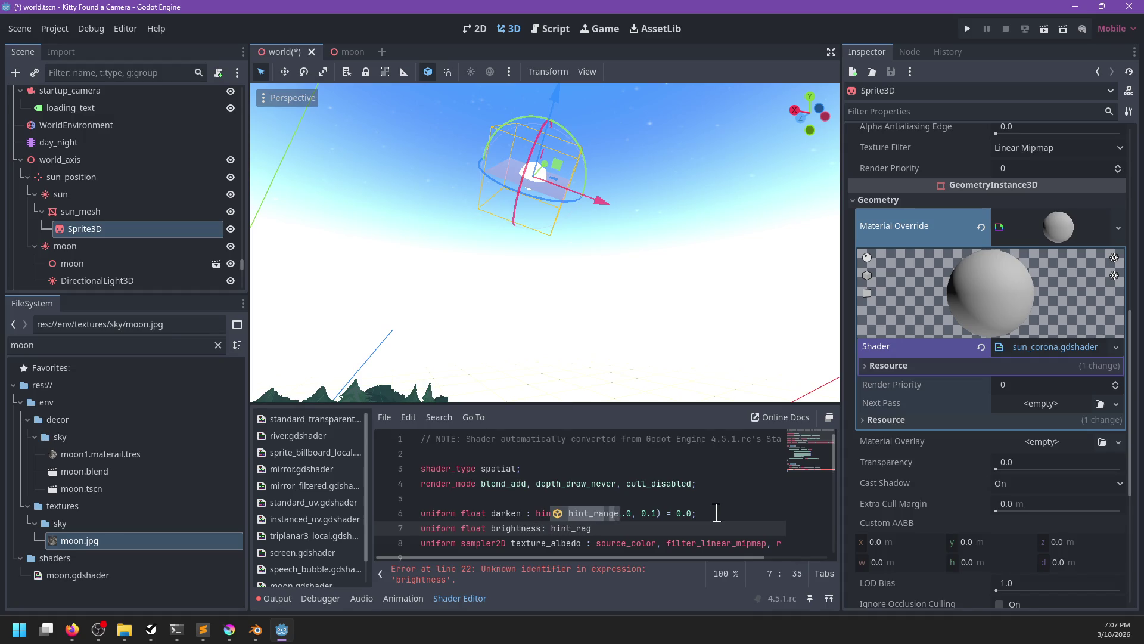
key(Return)
text(1, 5.)
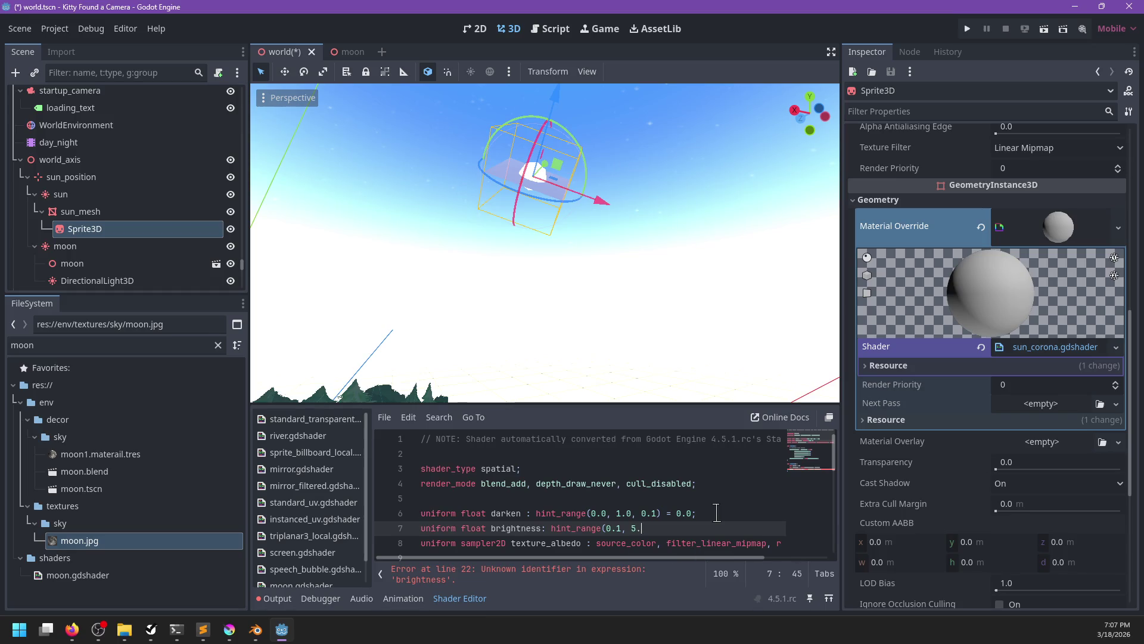
key(BackSpace)
text(, 0.1))
text( = 1.0;)
key(ctrl+s)
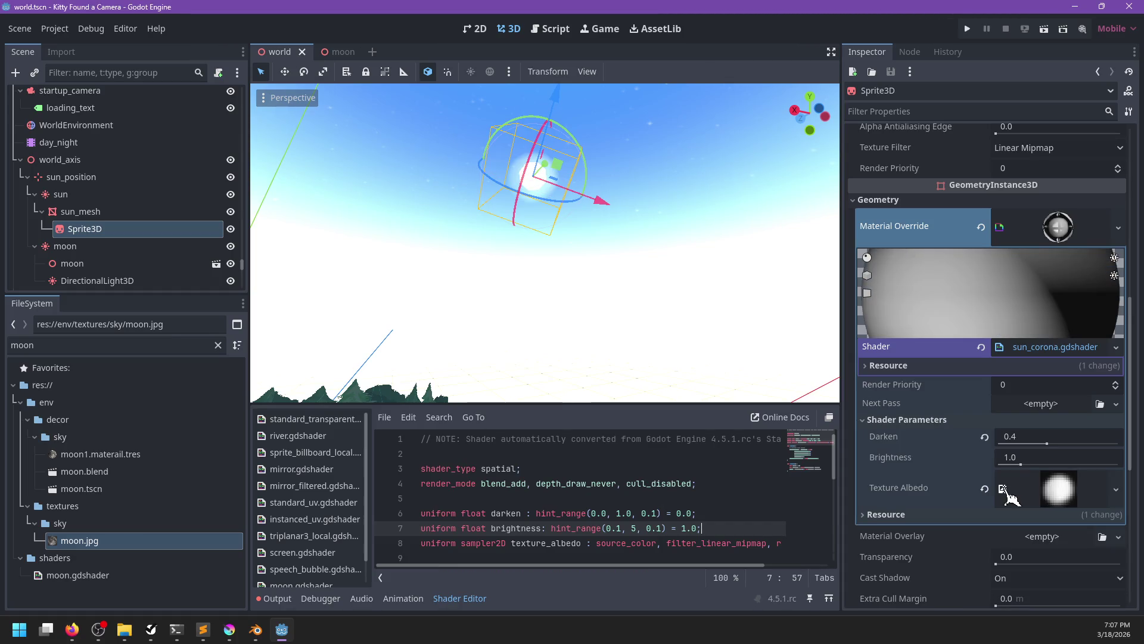
- Drag the corona's Brightness parameter to 2.2 and Darken to 0.3
mouse_move(1034, 468)
mouse_down()
mouse_move(1082, 468)
mouse_move(1053, 468)
mouse_move(1106, 444)
mouse_move(972, 440)
mouse_move(1044, 462)
mouse_up()
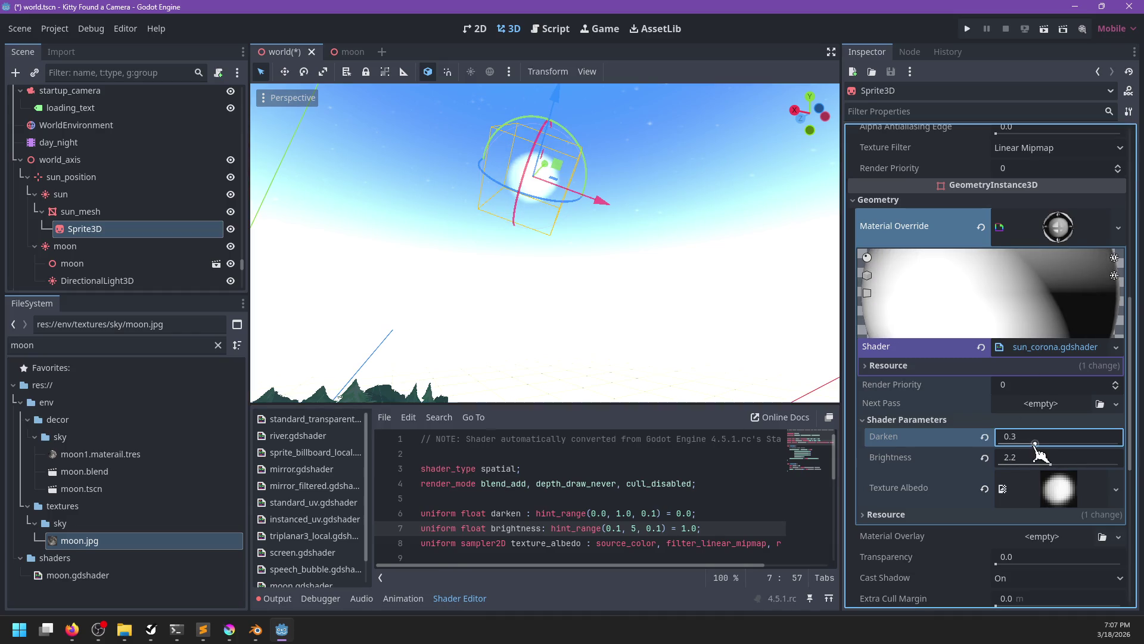
scroll(566, 253, down, 5)
scroll(593, 249, up, 6)
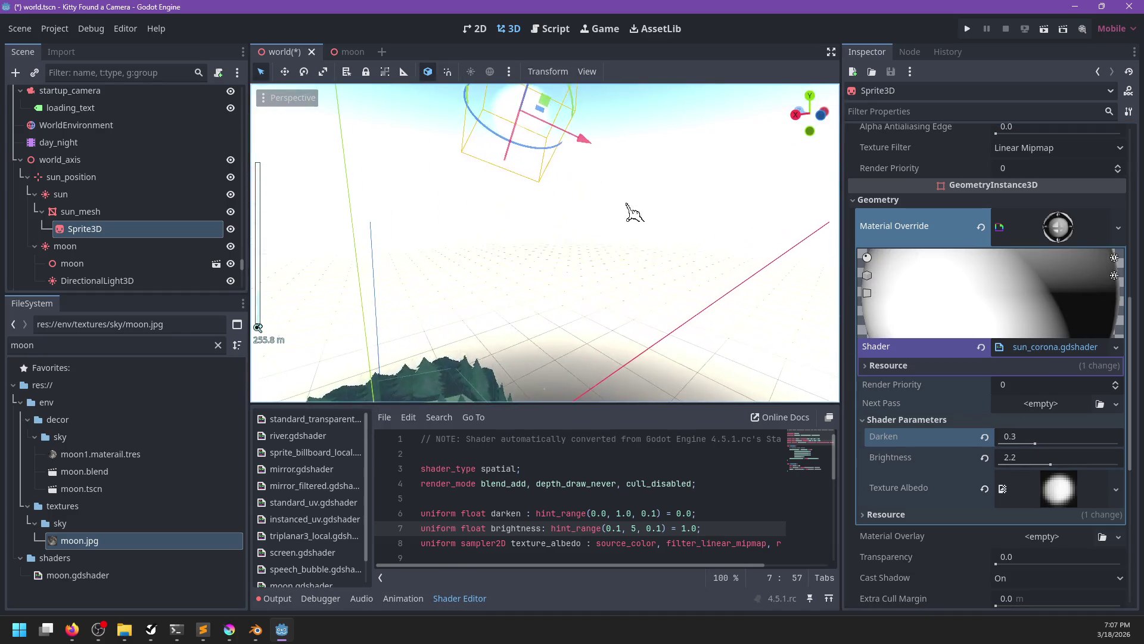
click(57, 143)
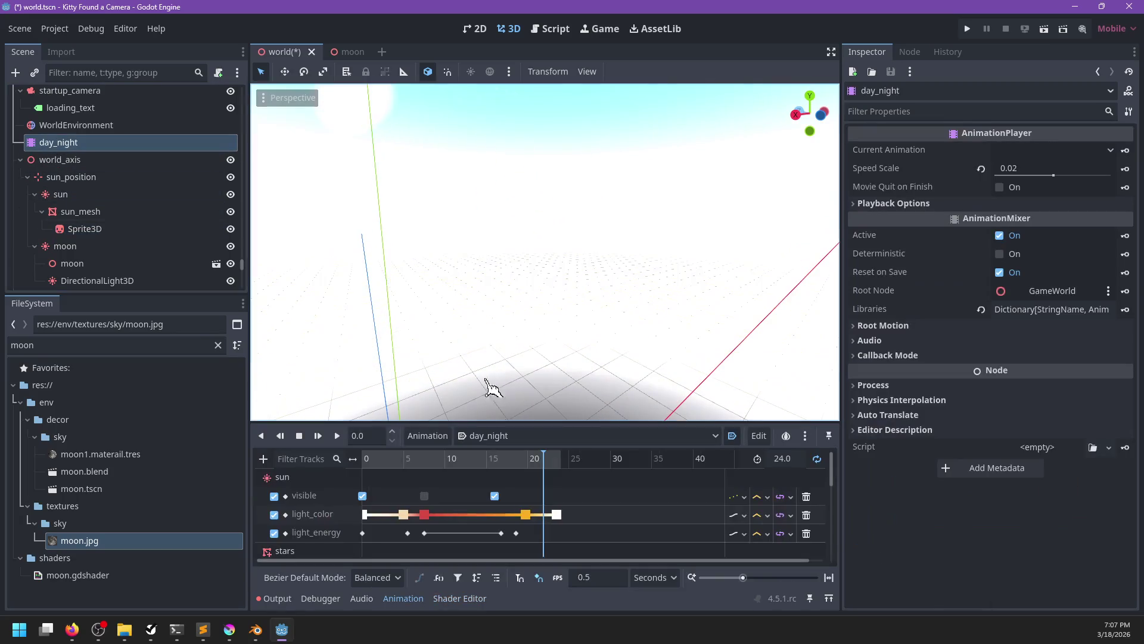
- Scrub day_night to night, save the world scene, and scrub back toward daytime
drag(534, 467, 501, 466)
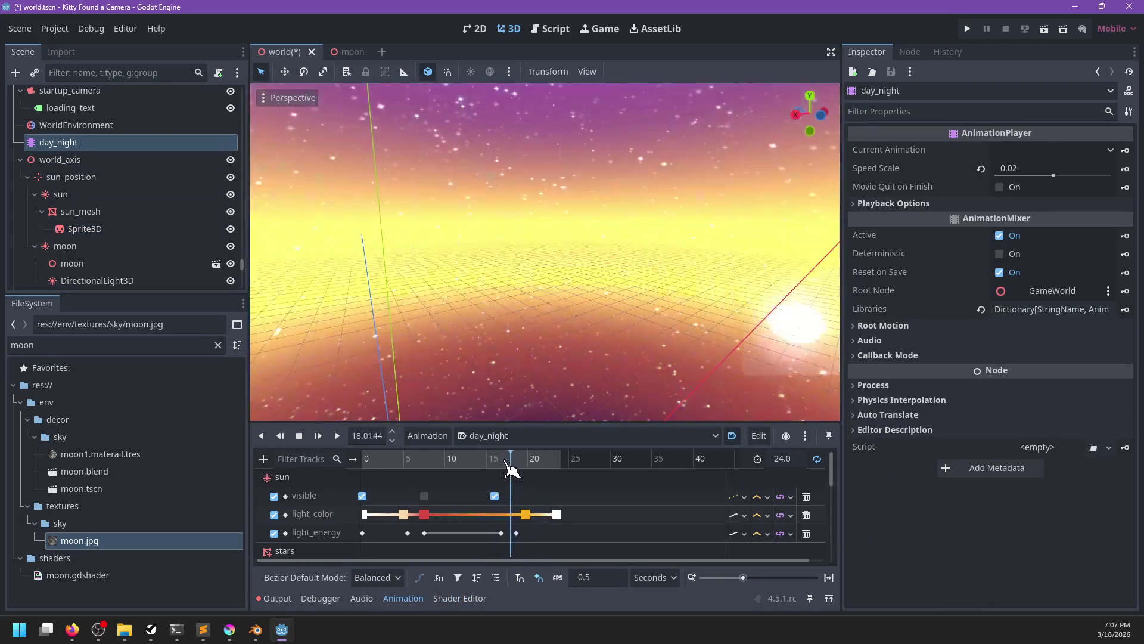
key(ctrl+s)
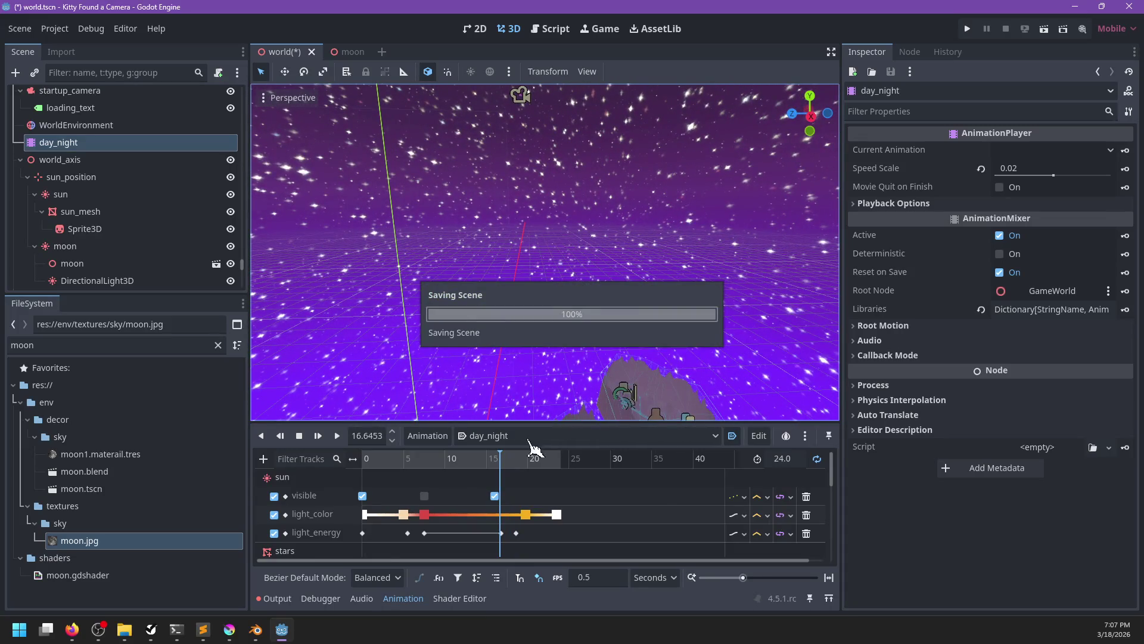
mouse_move(513, 468)
mouse_down()
mouse_move(484, 468)
mouse_move(543, 468)
mouse_move(508, 468)
mouse_up()
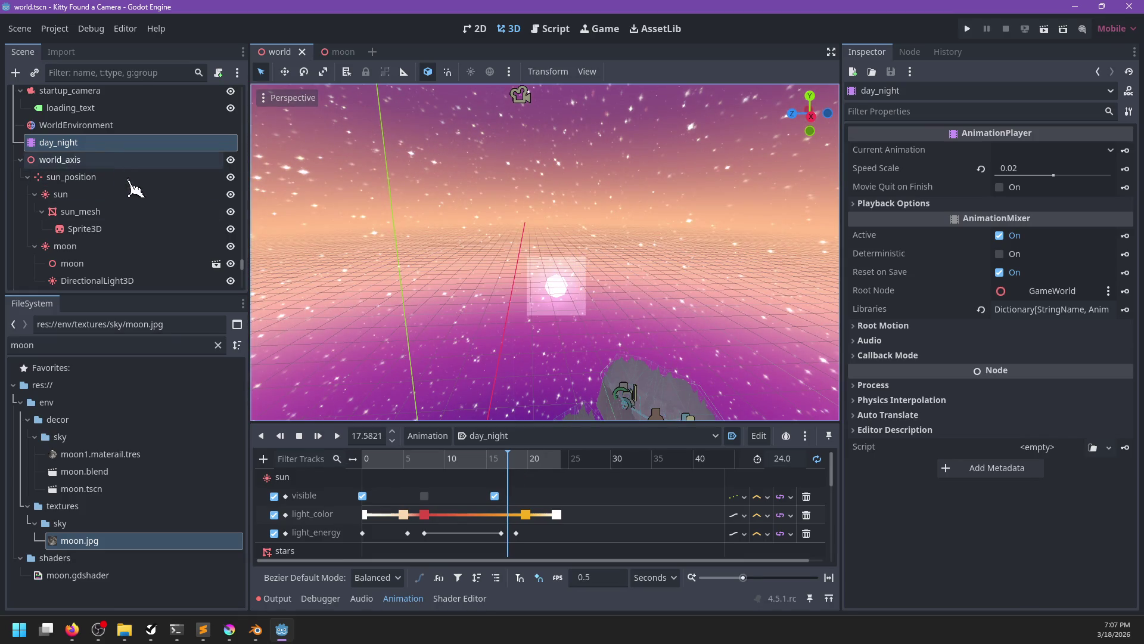
scroll(477, 509, down, 3)
scroll(490, 517, up, 3)
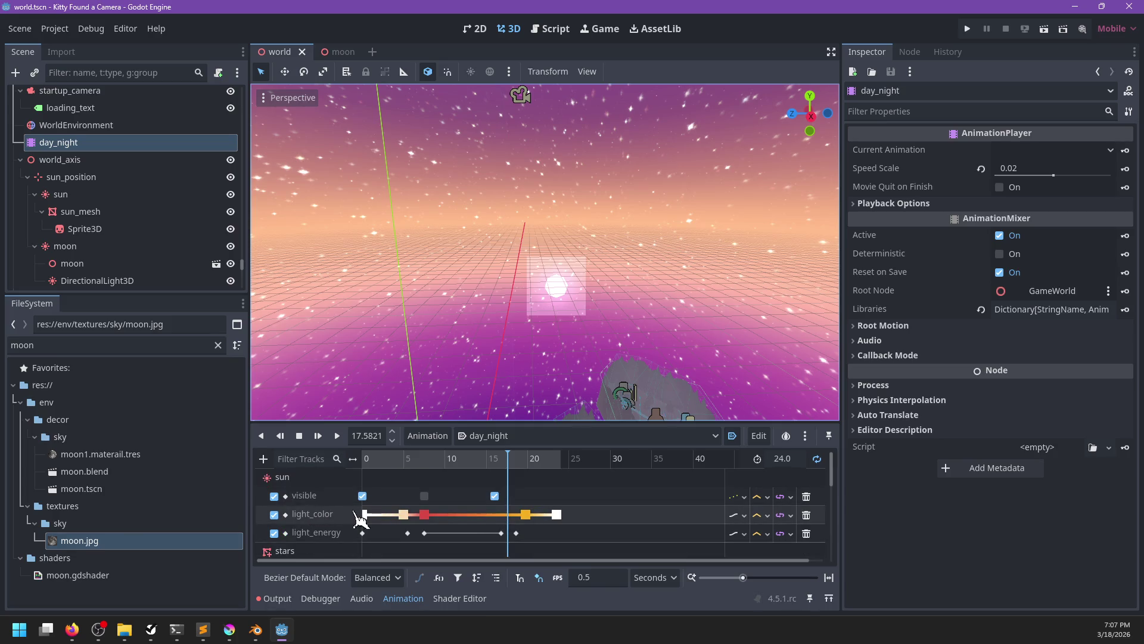
- Move the playhead to the 24.0 s end and orbit to view the island from below
mouse_move(511, 467)
mouse_down()
mouse_move(568, 468)
mouse_move(483, 469)
mouse_move(532, 470)
mouse_up()
mouse_move(547, 470)
mouse_down()
mouse_move(622, 332)
mouse_move(486, 237)
mouse_move(478, 289)
mouse_move(703, 262)
mouse_up()
scroll(704, 262, down, 3)
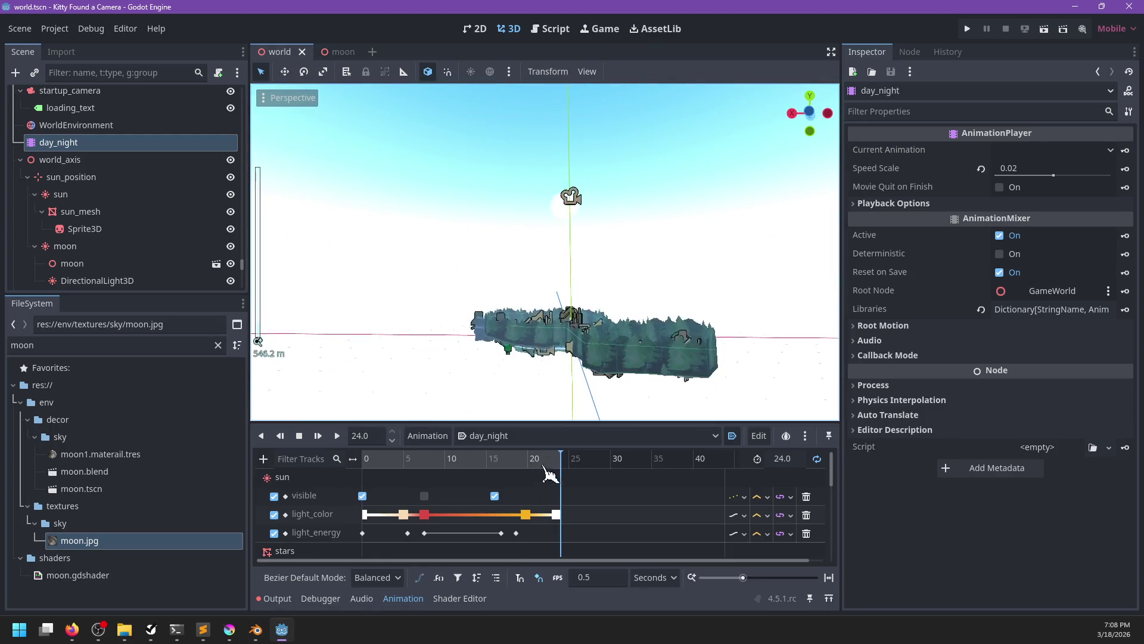
scroll(540, 489, down, 3)
mouse_move(554, 261)
mouse_down()
mouse_move(388, 245)
mouse_move(567, 327)
mouse_move(617, 311)
mouse_move(608, 209)
mouse_up()
- Select the moon node and scrub day_night back to the night sky around 17.3 s
click(95, 246)
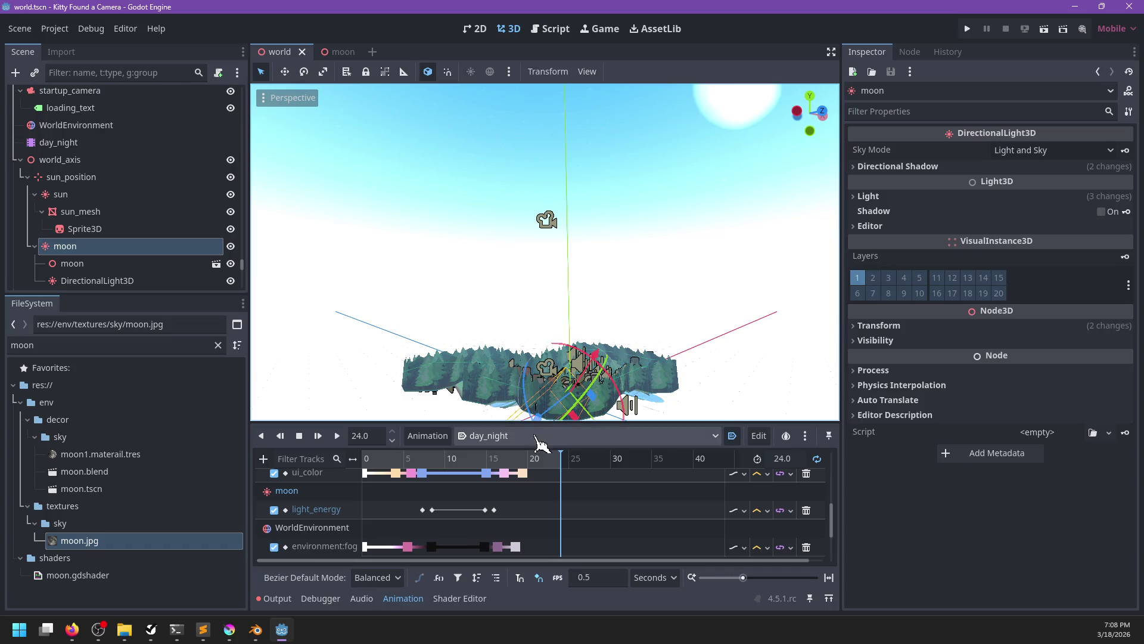
mouse_move(647, 292)
mouse_down()
mouse_move(639, 286)
mouse_move(551, 355)
mouse_up()
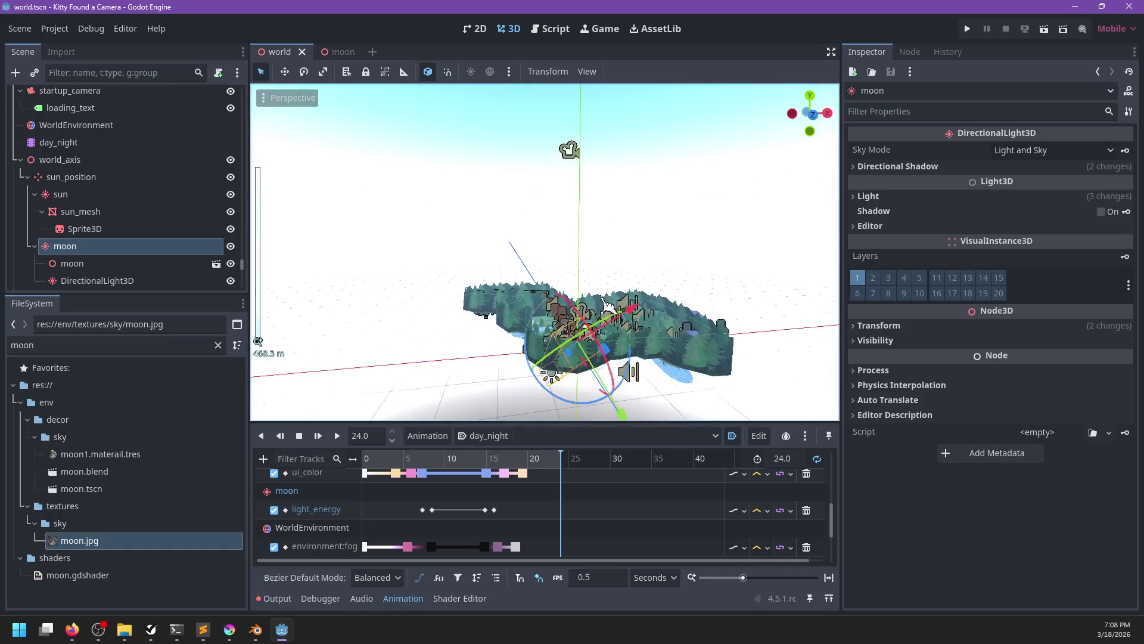
drag(560, 475, 511, 468)
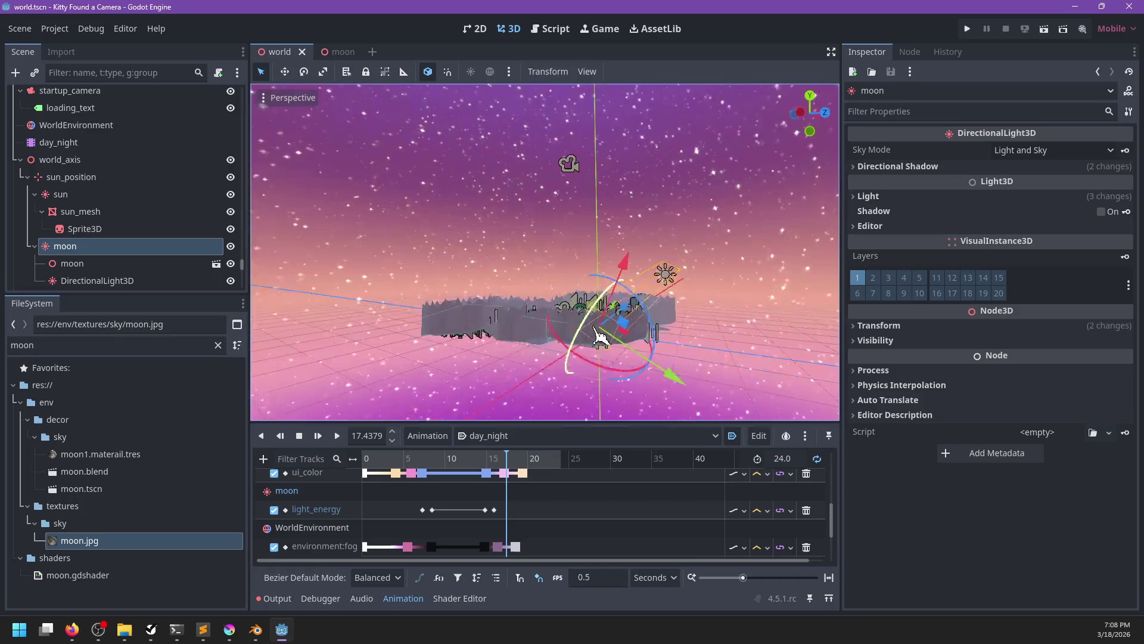
mouse_move(605, 332)
mouse_down()
mouse_move(659, 339)
mouse_move(626, 301)
mouse_move(551, 307)
mouse_move(490, 332)
mouse_up()
scroll(511, 511, up, 2)
mouse_move(602, 417)
mouse_down()
mouse_move(690, 320)
mouse_move(555, 301)
mouse_move(677, 316)
mouse_move(508, 332)
mouse_move(465, 411)
mouse_up()
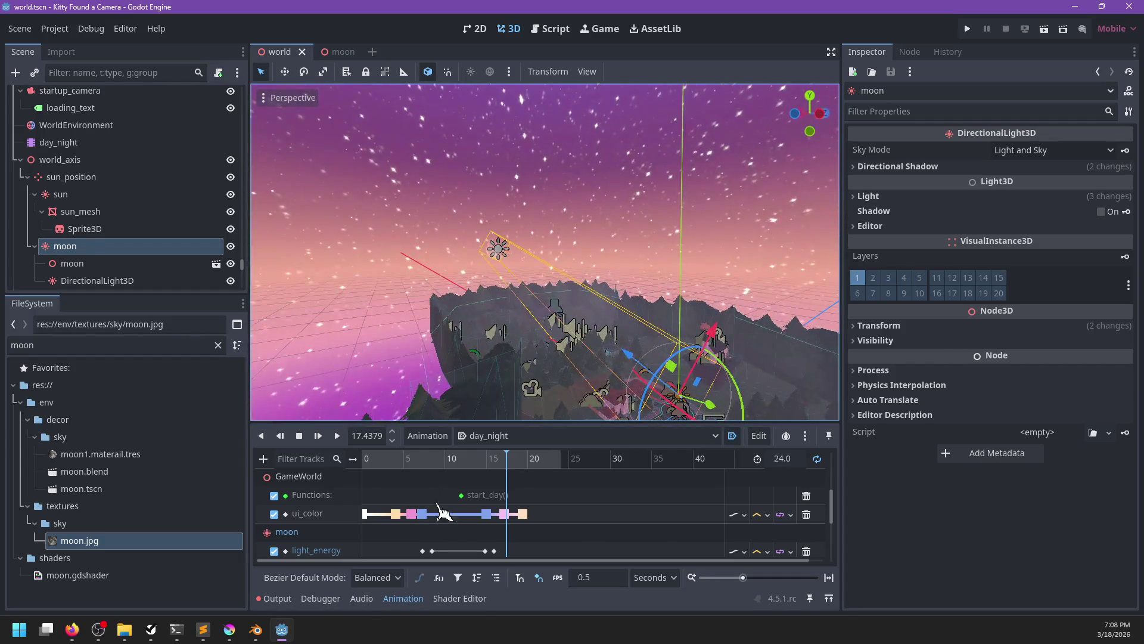
scroll(428, 537, down, 1)
scroll(428, 536, down, 1)
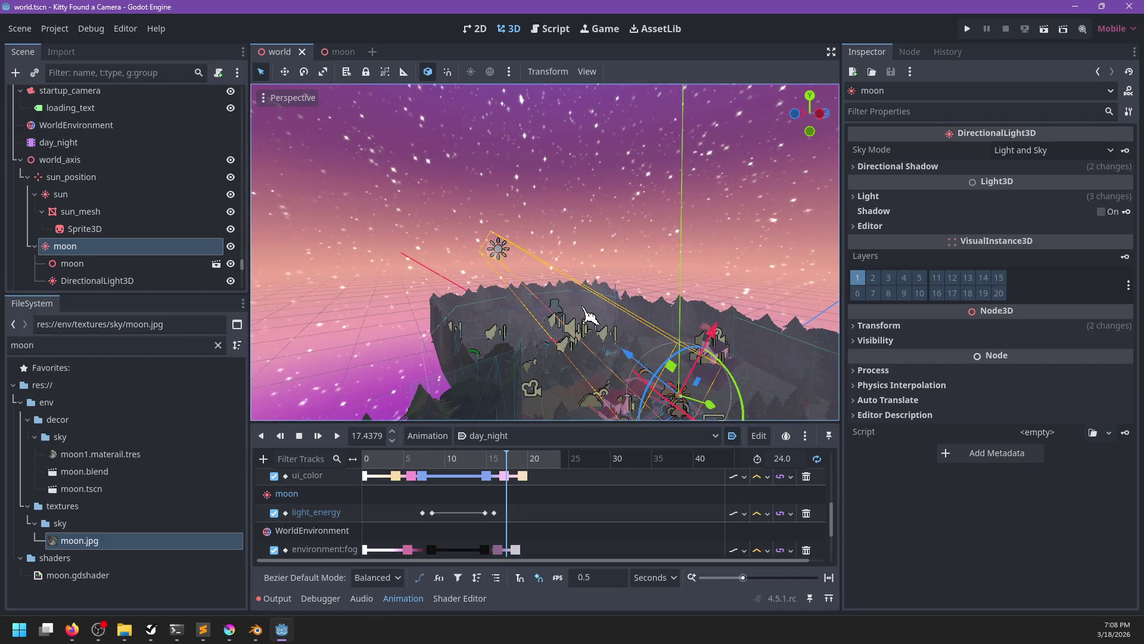
drag(583, 306, 528, 380)
mouse_move(502, 458)
mouse_down()
mouse_move(479, 465)
mouse_move(511, 465)
mouse_up()
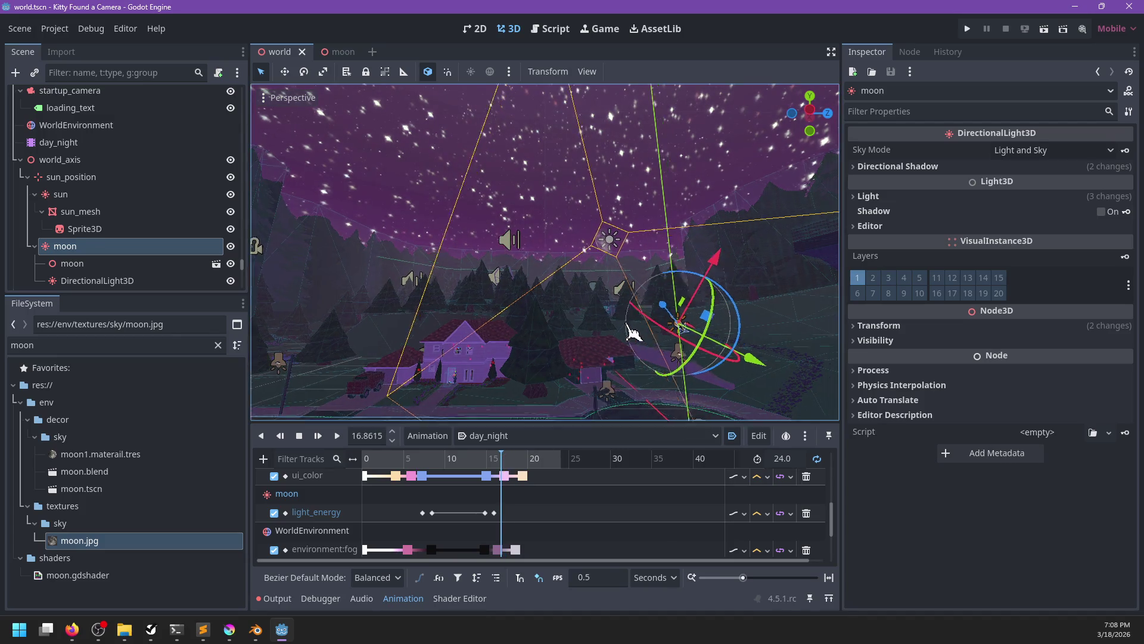
scroll(608, 331, up, 3)
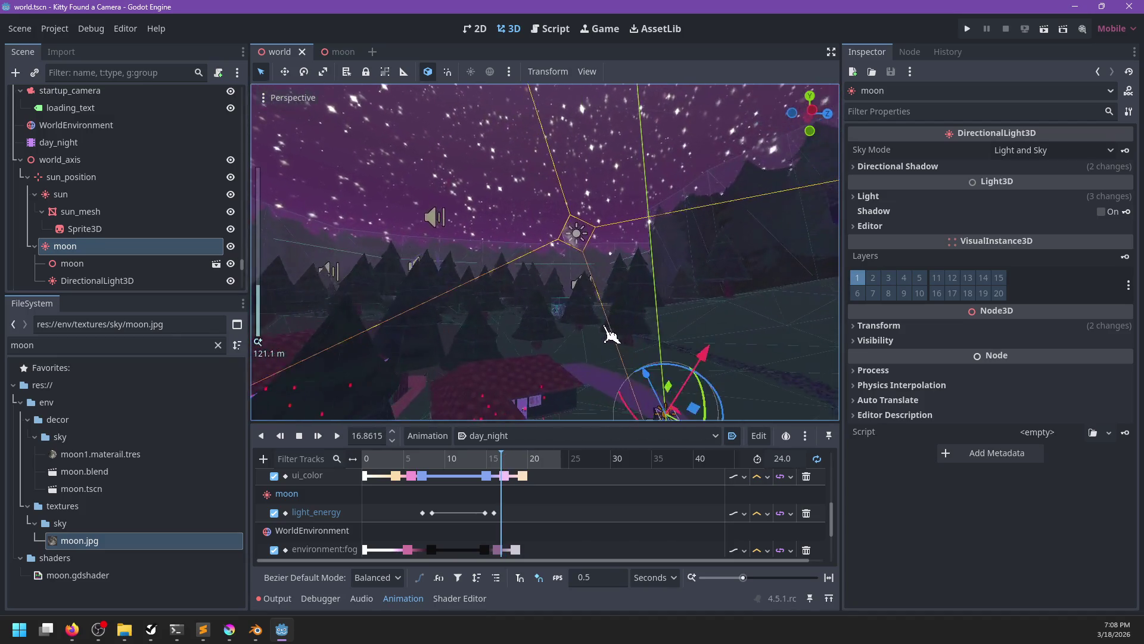
scroll(569, 390, down, 2)
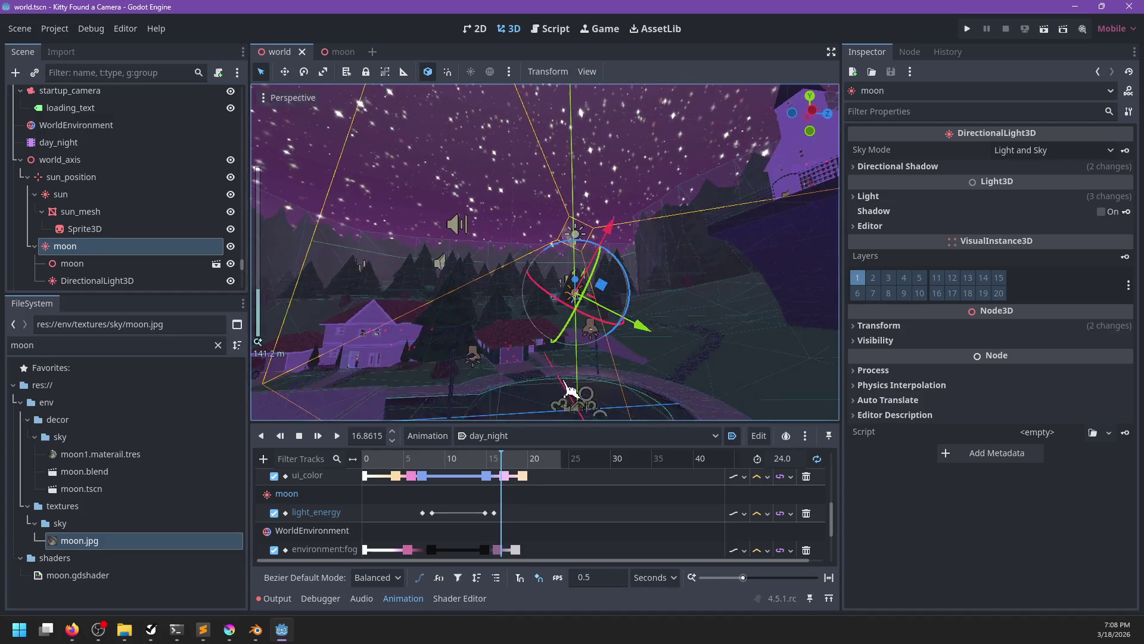
- Rotate the moon light about 24 degrees while stepping the timeline from 17.6 to 19.8 s
click(510, 460)
drag(518, 467, 519, 466)
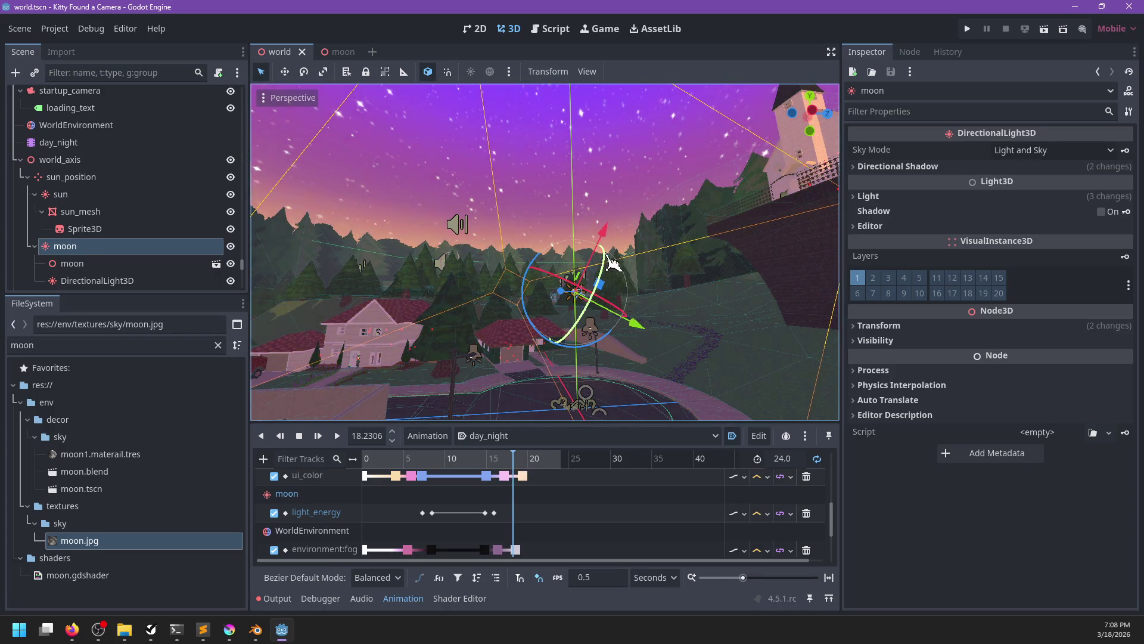
drag(611, 288, 611, 290)
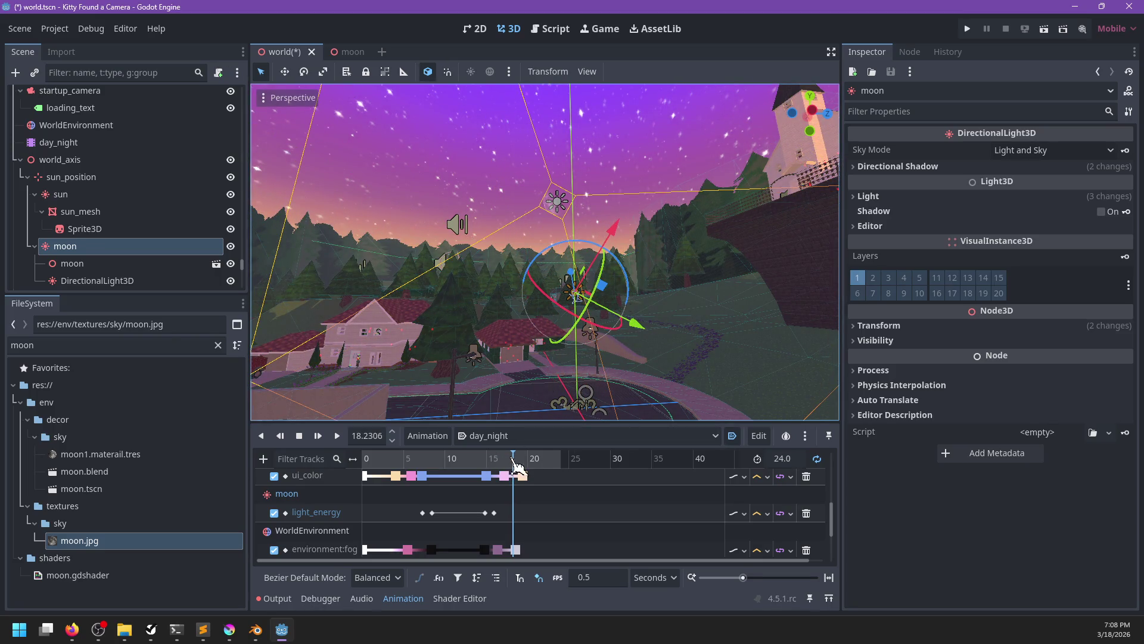
mouse_move(512, 460)
mouse_down()
mouse_move(527, 460)
mouse_move(516, 464)
mouse_up()
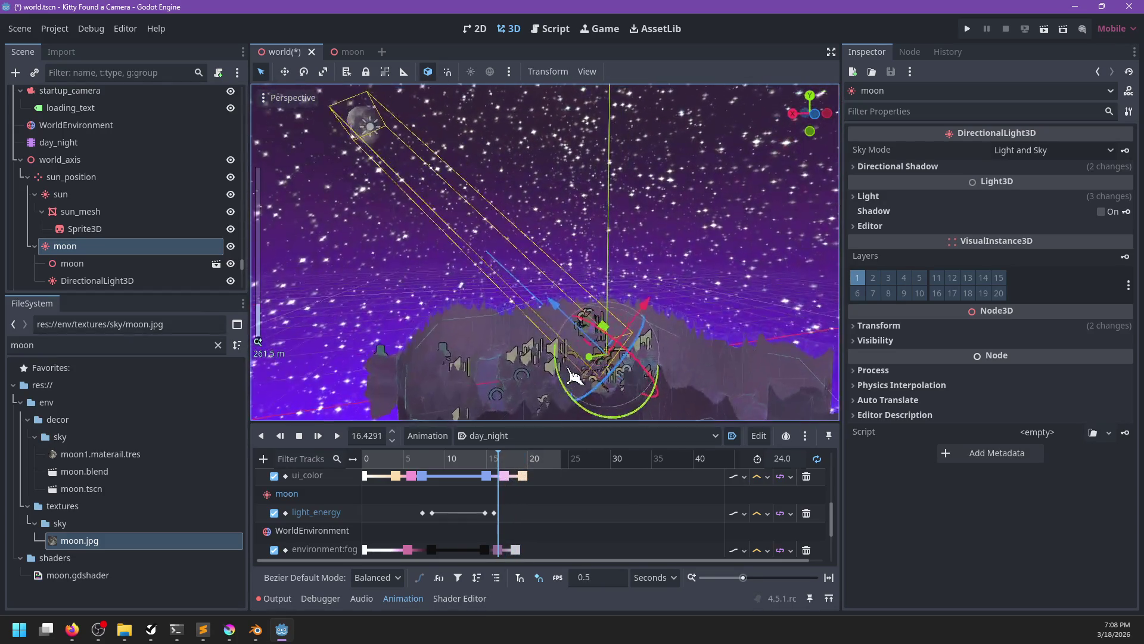
- Check the lighting at about 7.6, 8.6 and 15 s, then save the world scene
drag(493, 461, 432, 471)
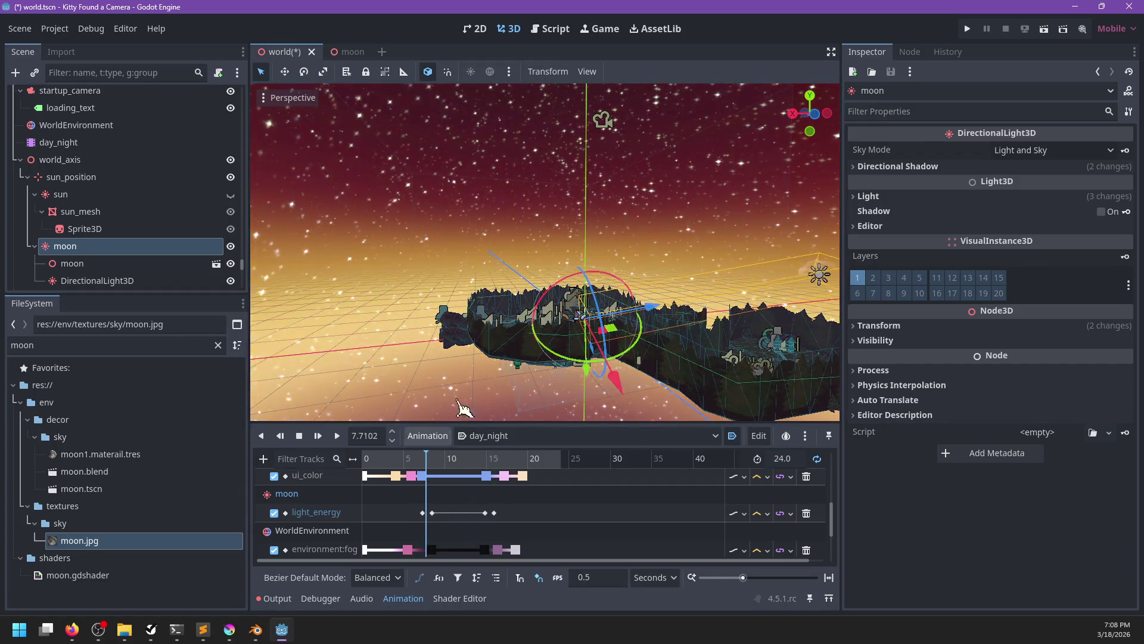
drag(465, 409, 571, 358)
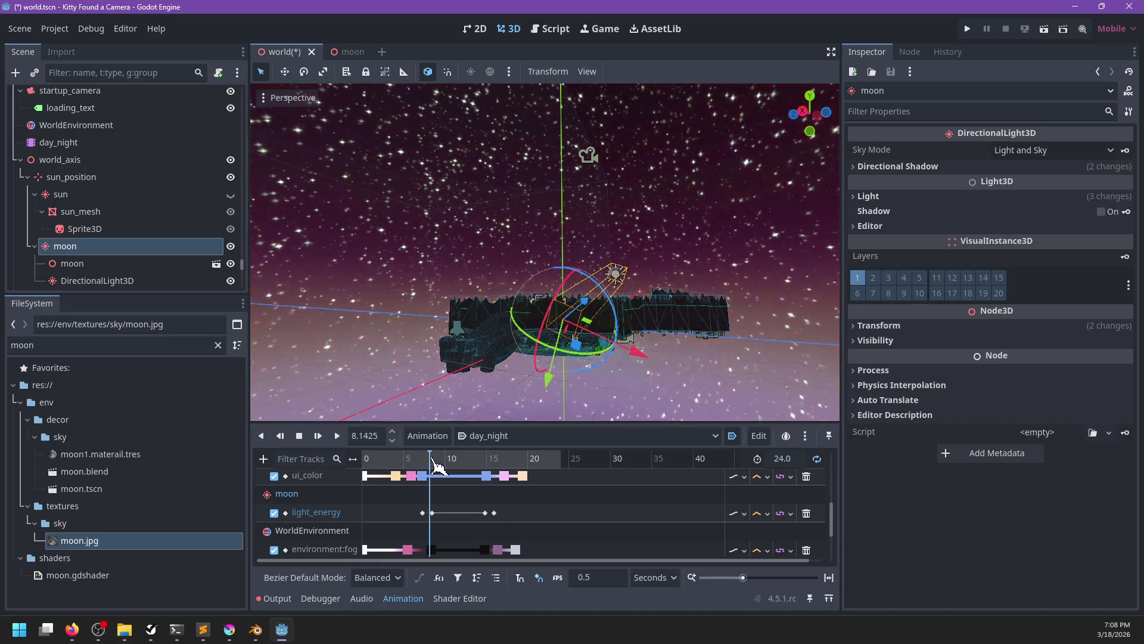
drag(432, 462, 513, 459)
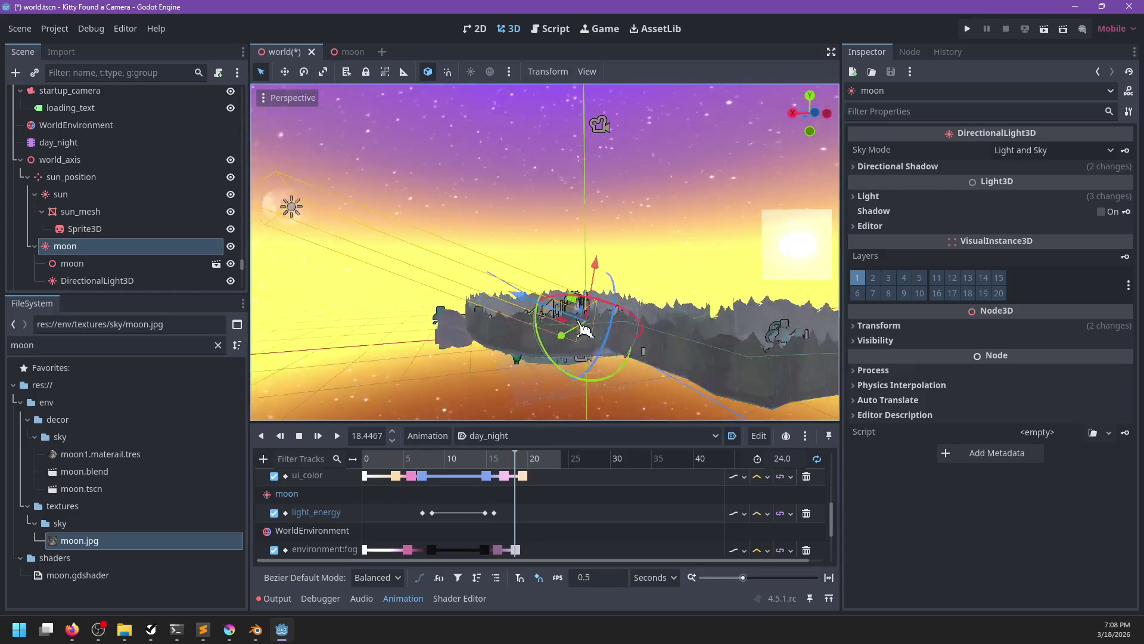
mouse_move(514, 464)
mouse_down()
mouse_move(566, 462)
mouse_move(409, 464)
mouse_move(564, 463)
mouse_up()
key(ctrl+s)
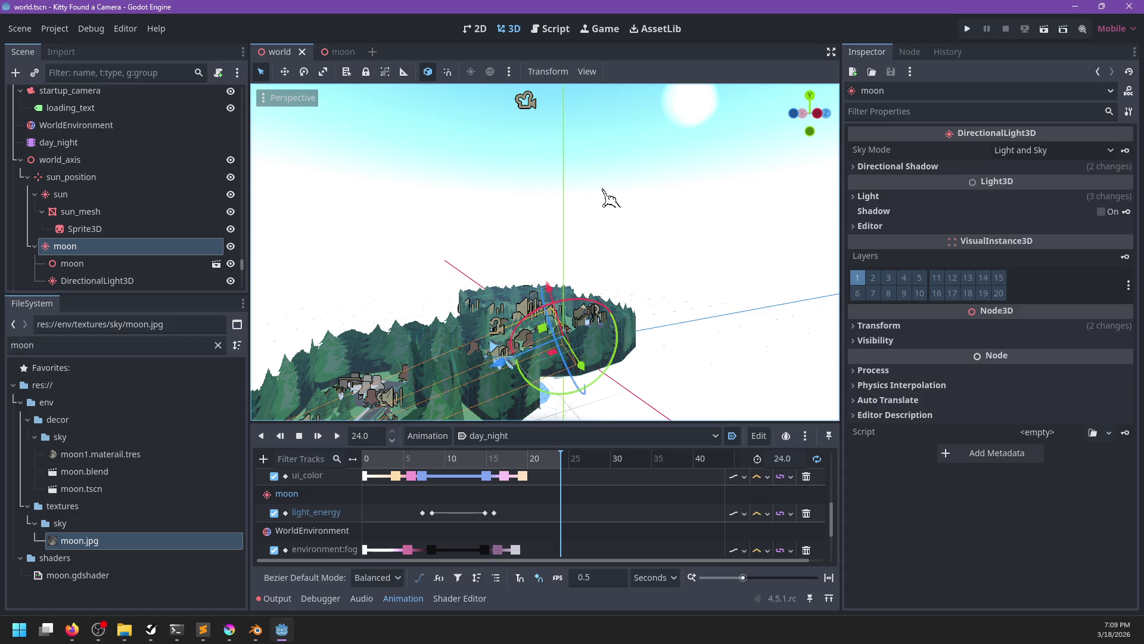
scroll(596, 189, down, 5)
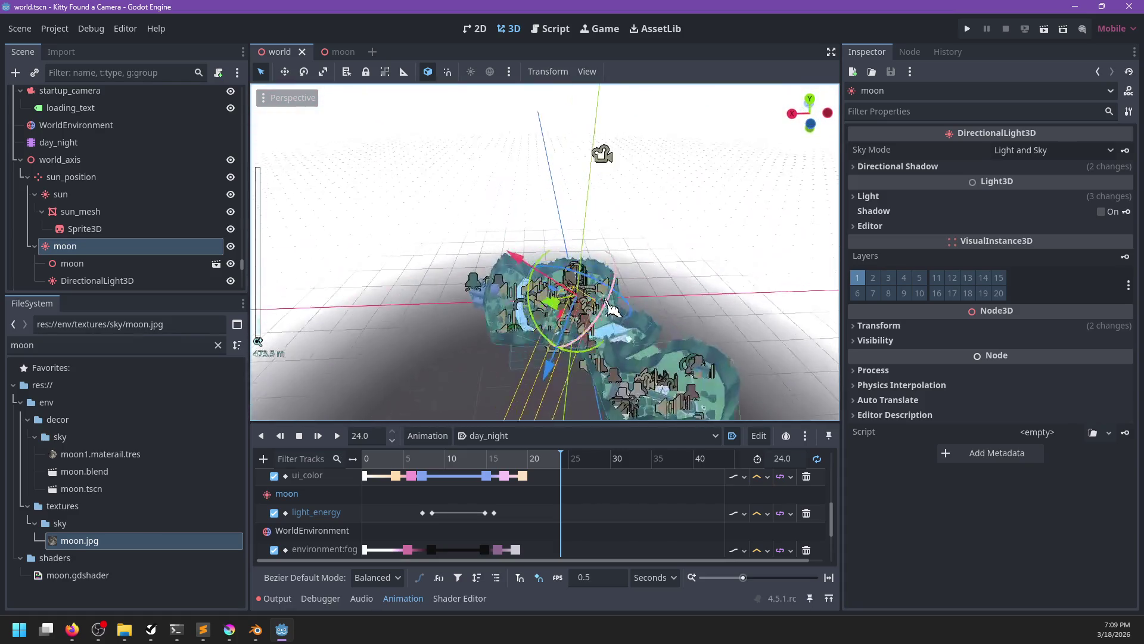
- Clear the Output log, check the Debugger, and run the project with F5
click(278, 598)
click(808, 457)
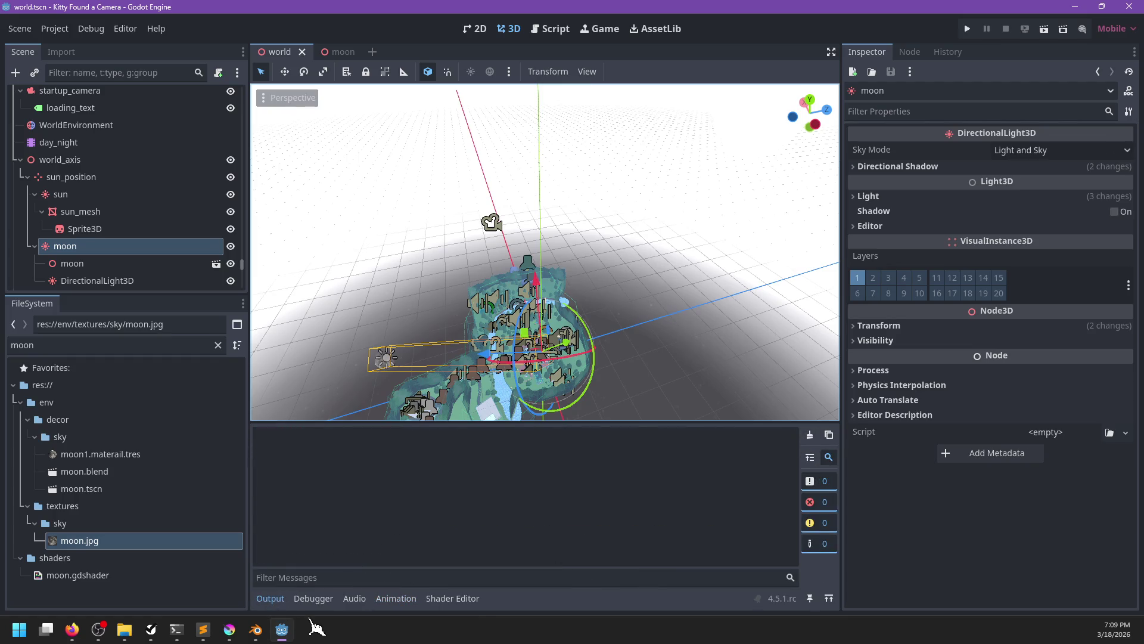
click(313, 598)
key(F5)
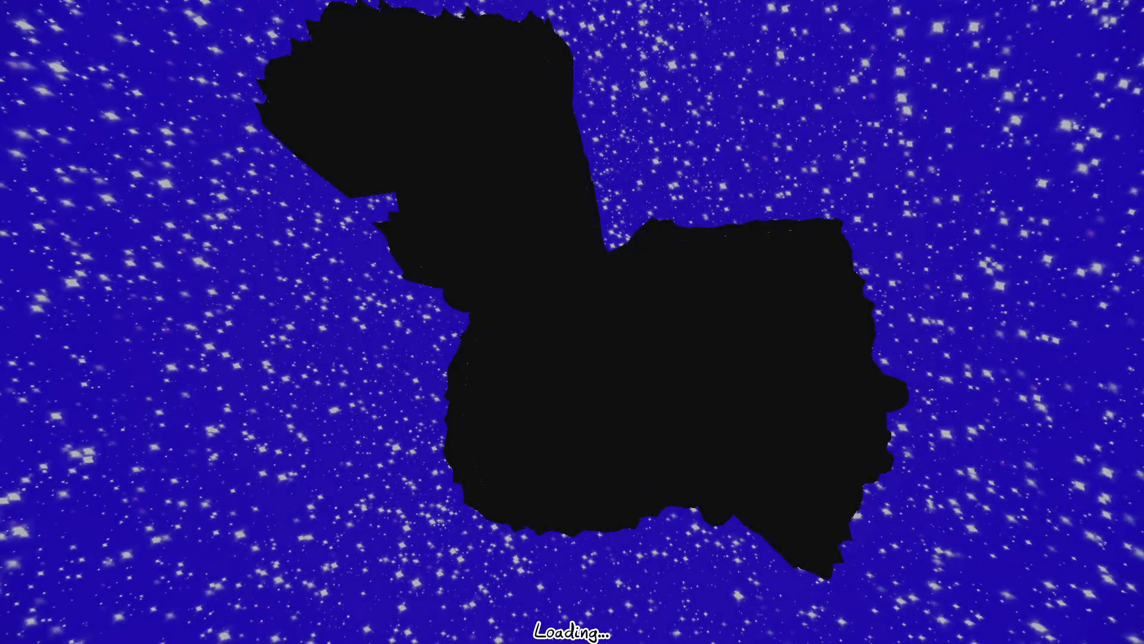
- Walk the character onto the road and across the street, then close the game window
key(w)
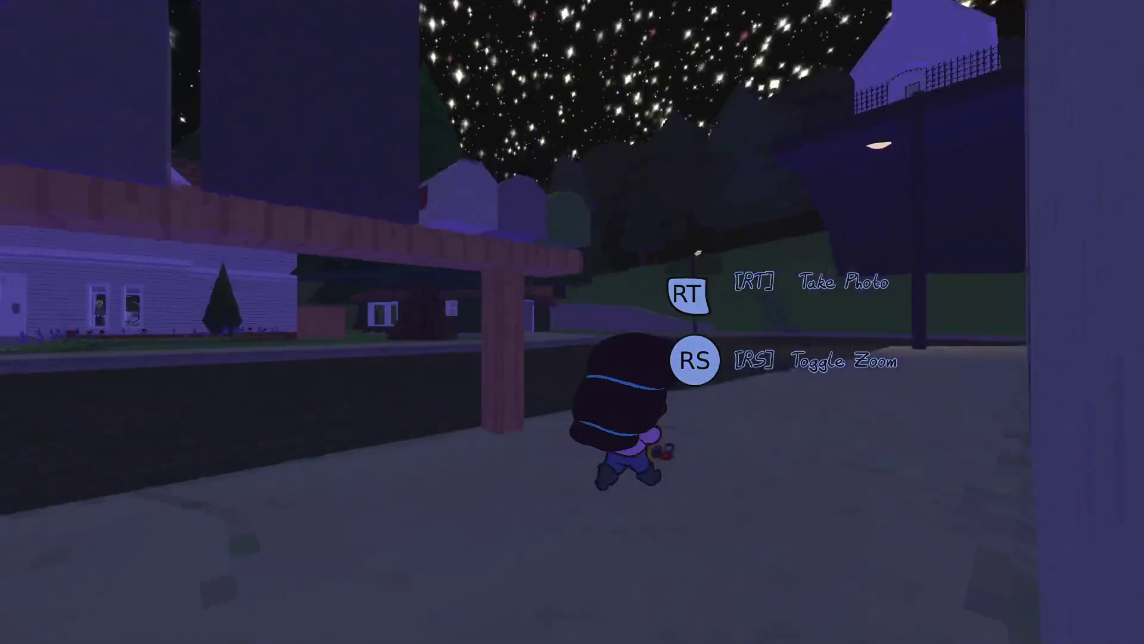
key(w)
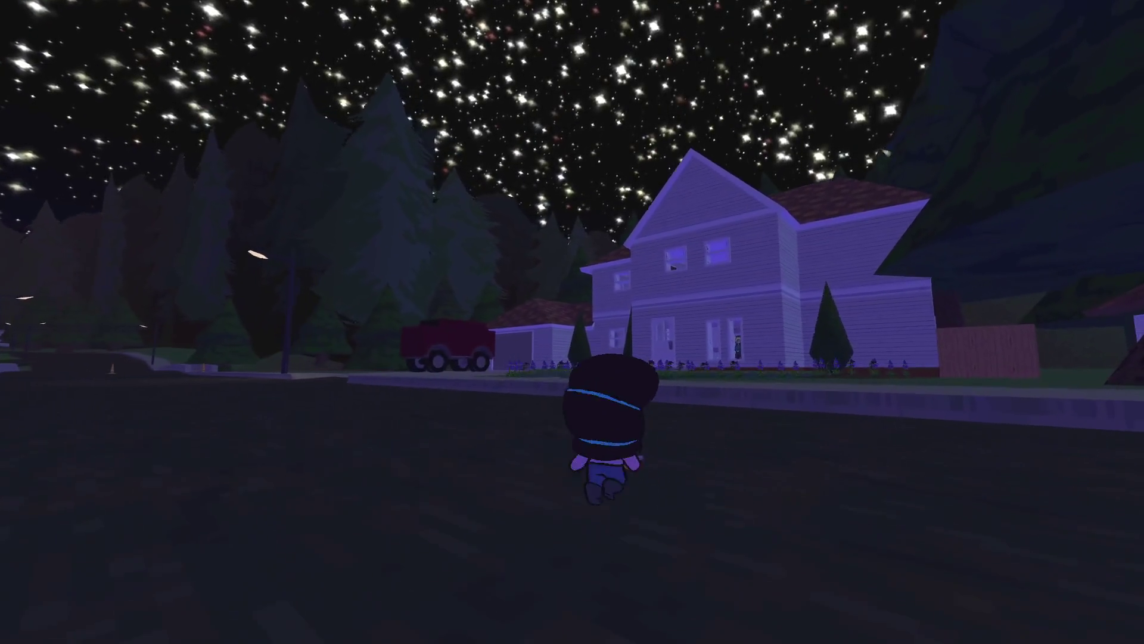
key(s)
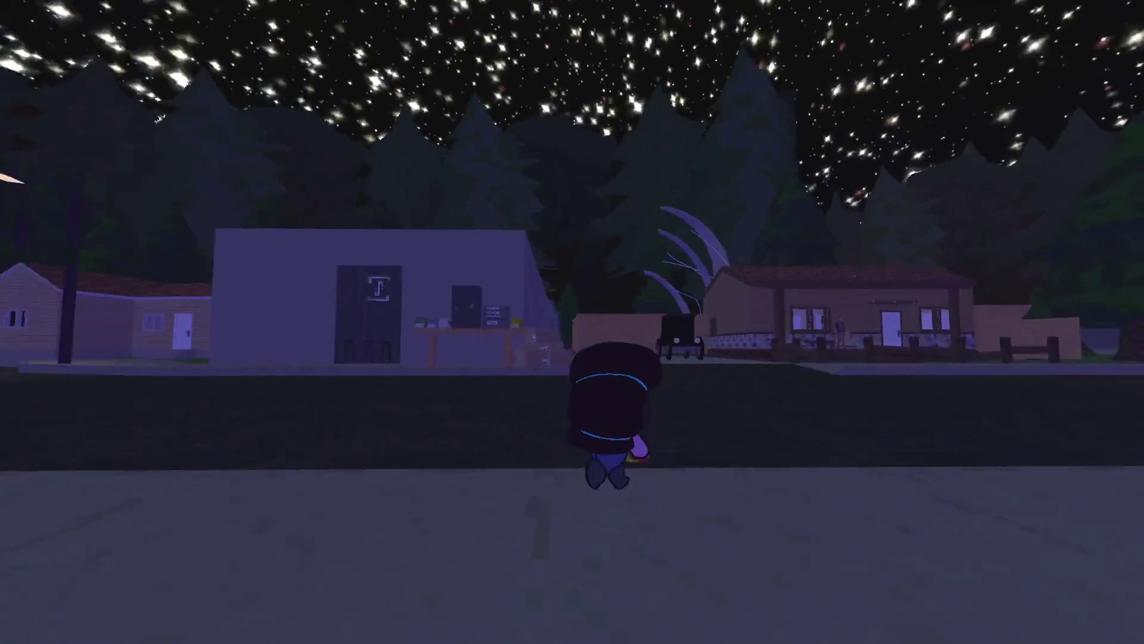
key(s)
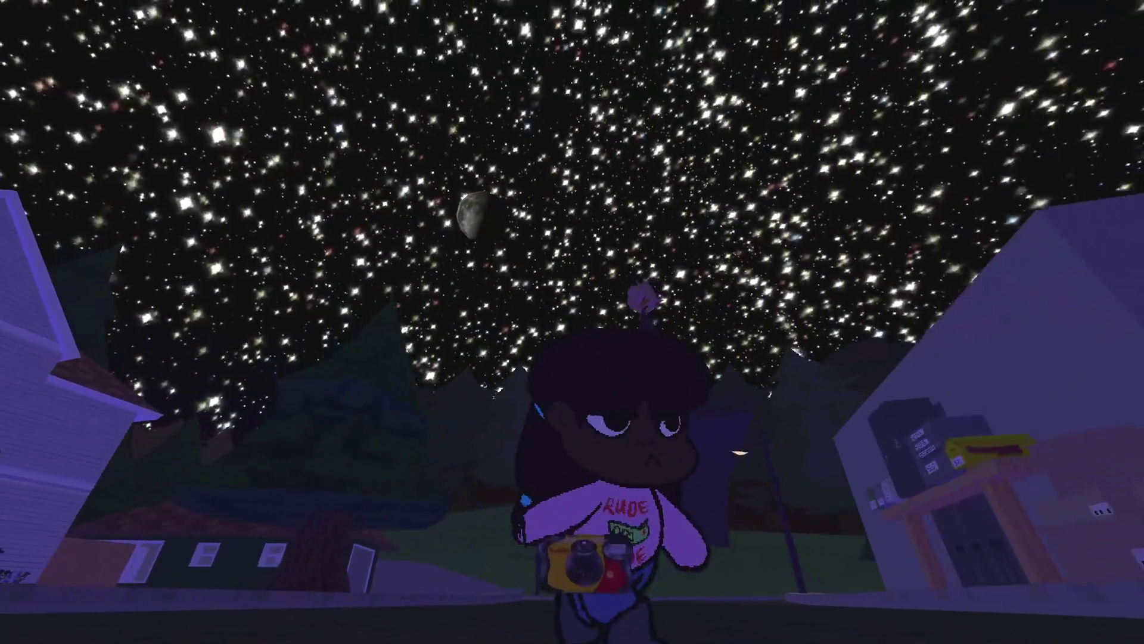
key(w)
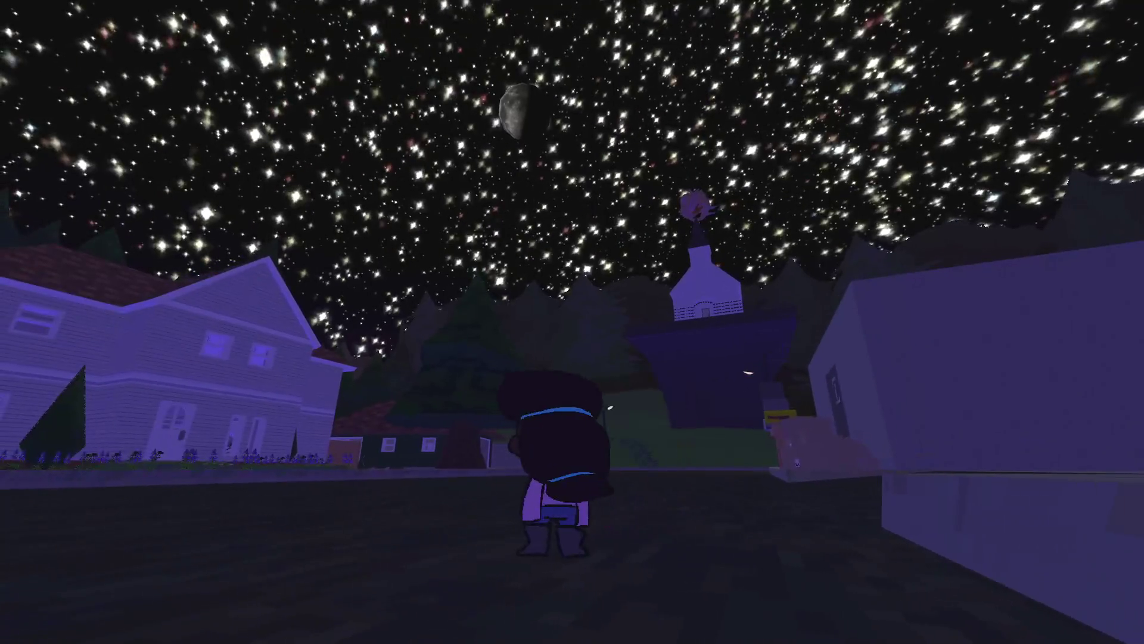
key(alt+F4)
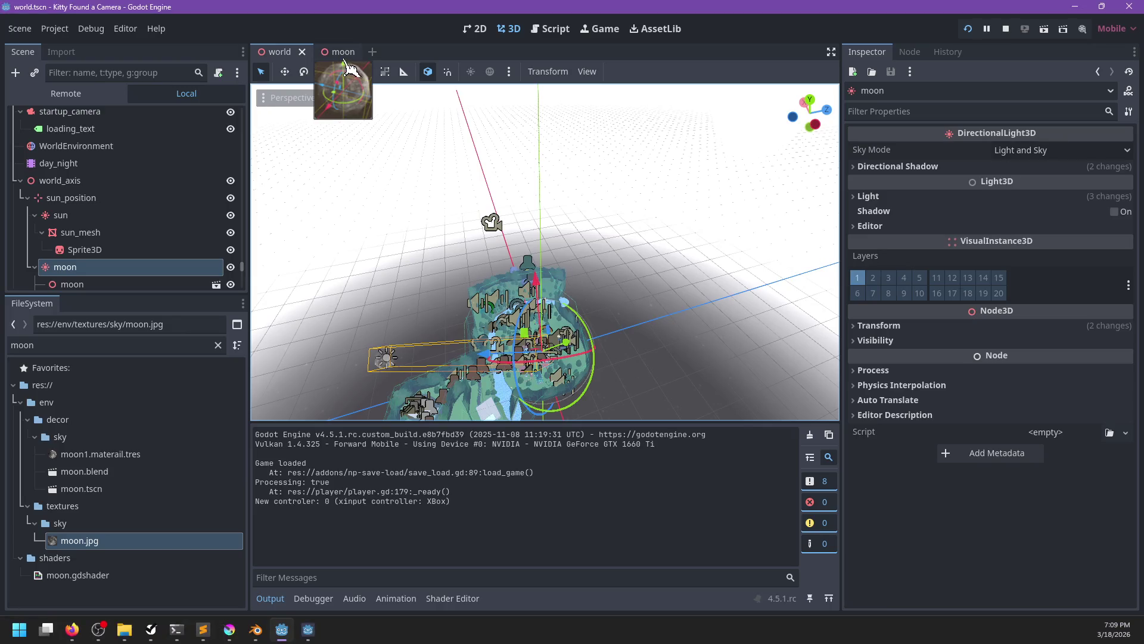
- Raise the moon material's albedo colour intensity to about +2.364 and save moon.tscn
key(ctrl+Tab)
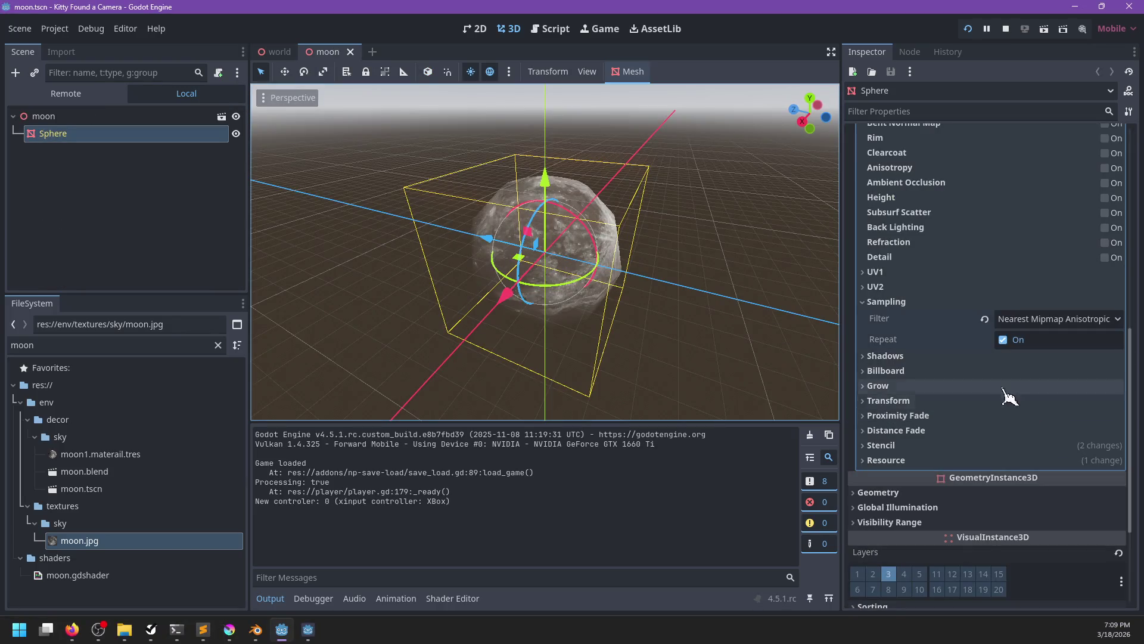
click(898, 303)
scroll(924, 328, up, 3)
scroll(926, 327, up, 3)
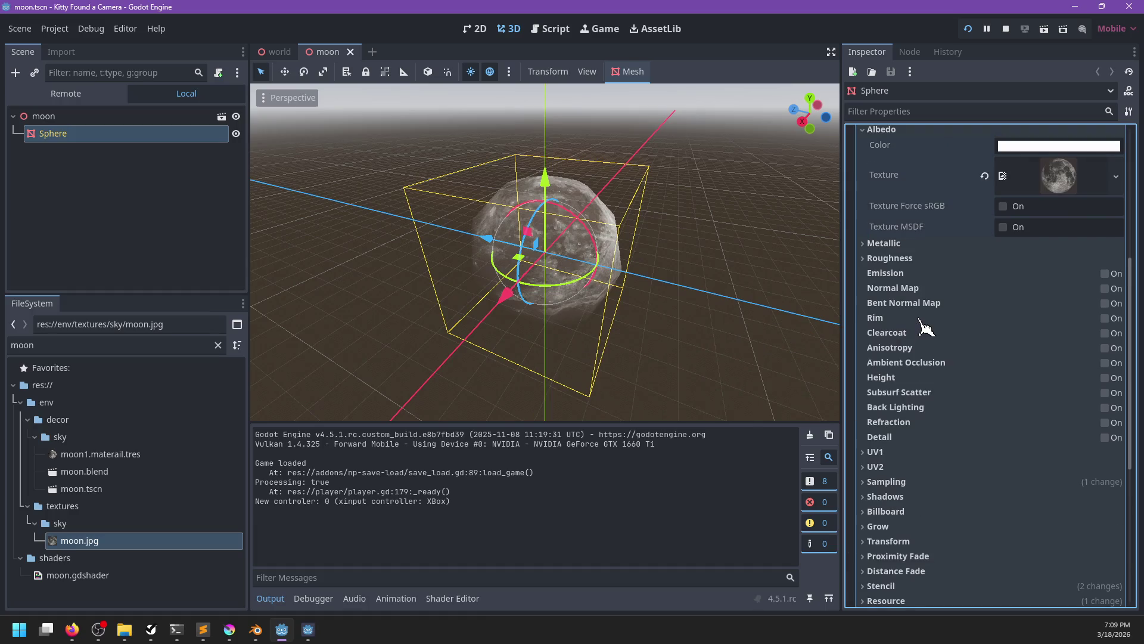
click(1025, 209)
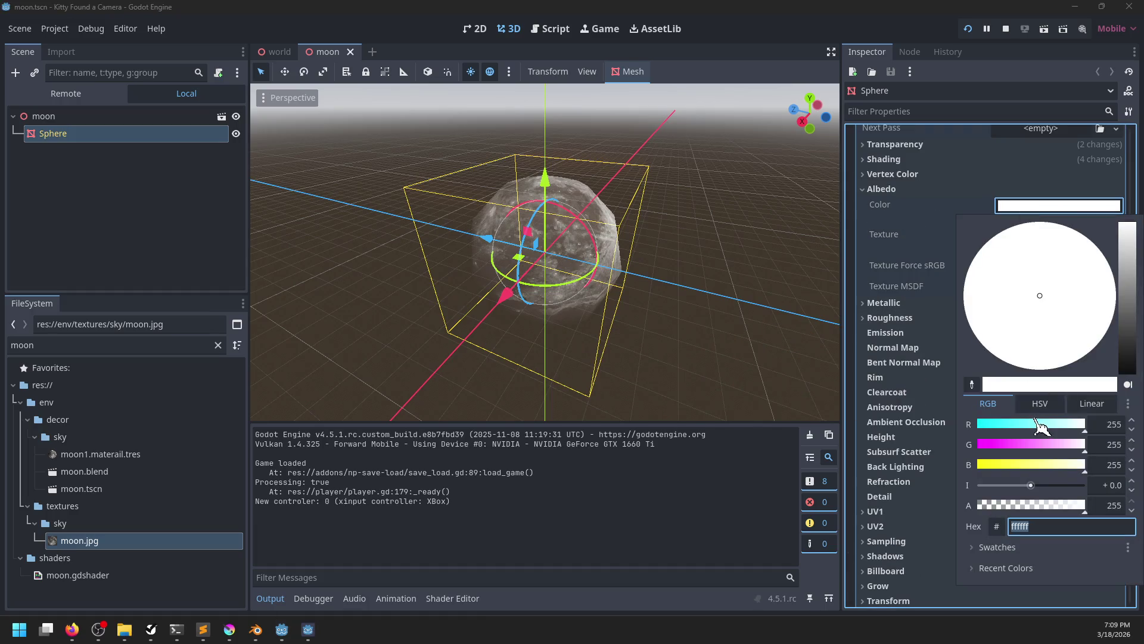
drag(1037, 492, 1049, 496)
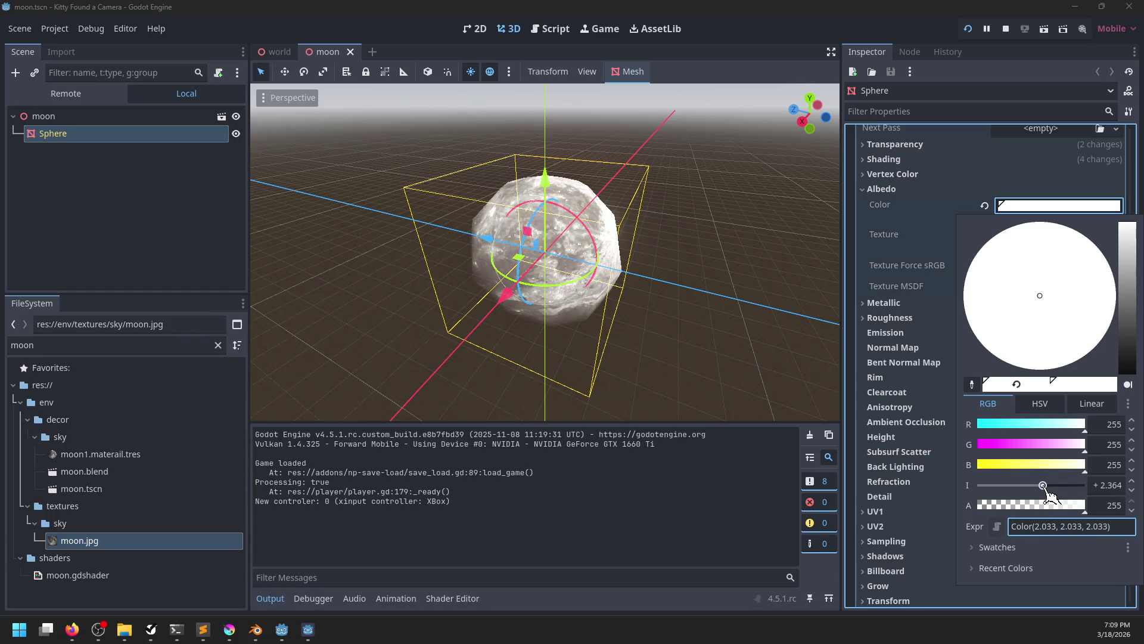
click(684, 561)
key(ctrl+s)
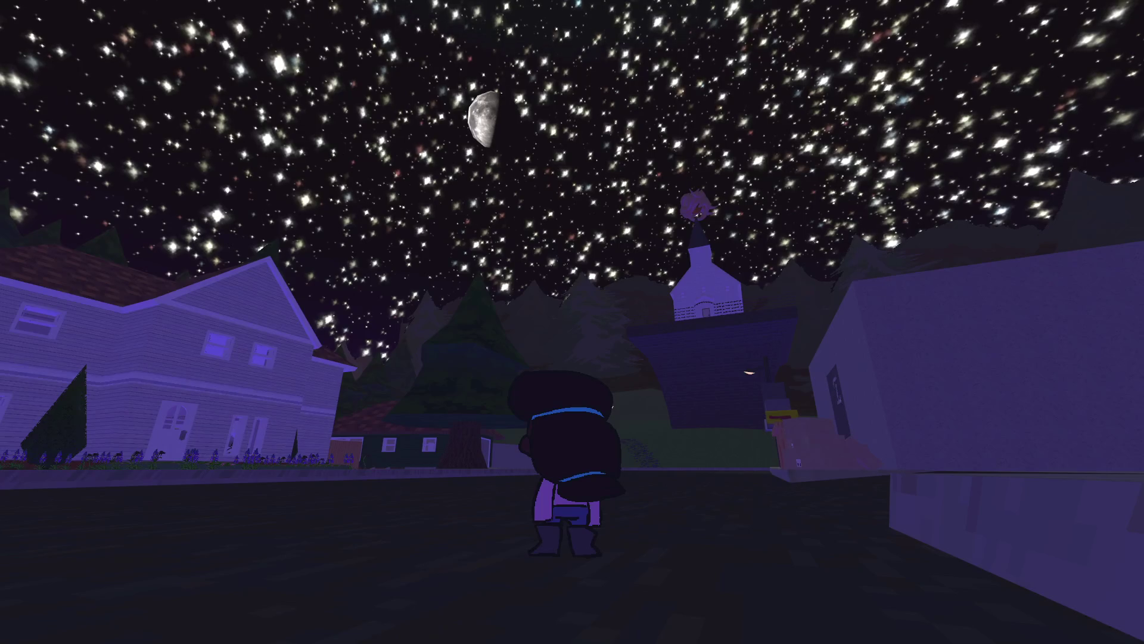
- Walk toward the fence, turn toward the church, and step back under the brightened moon
key(w)
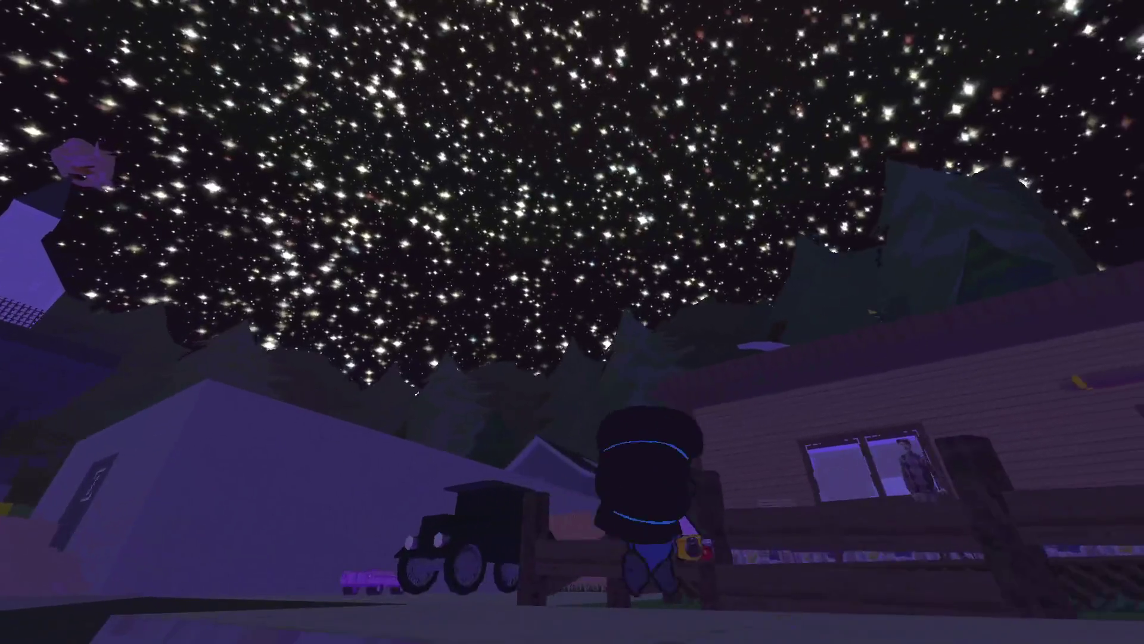
key(w)
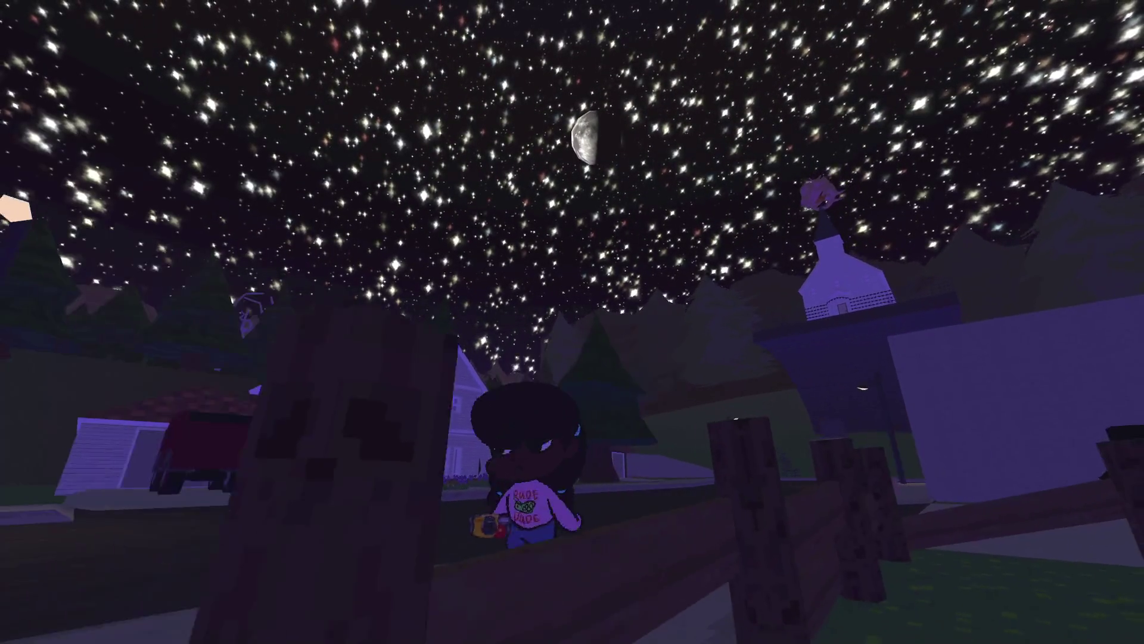
key(s)
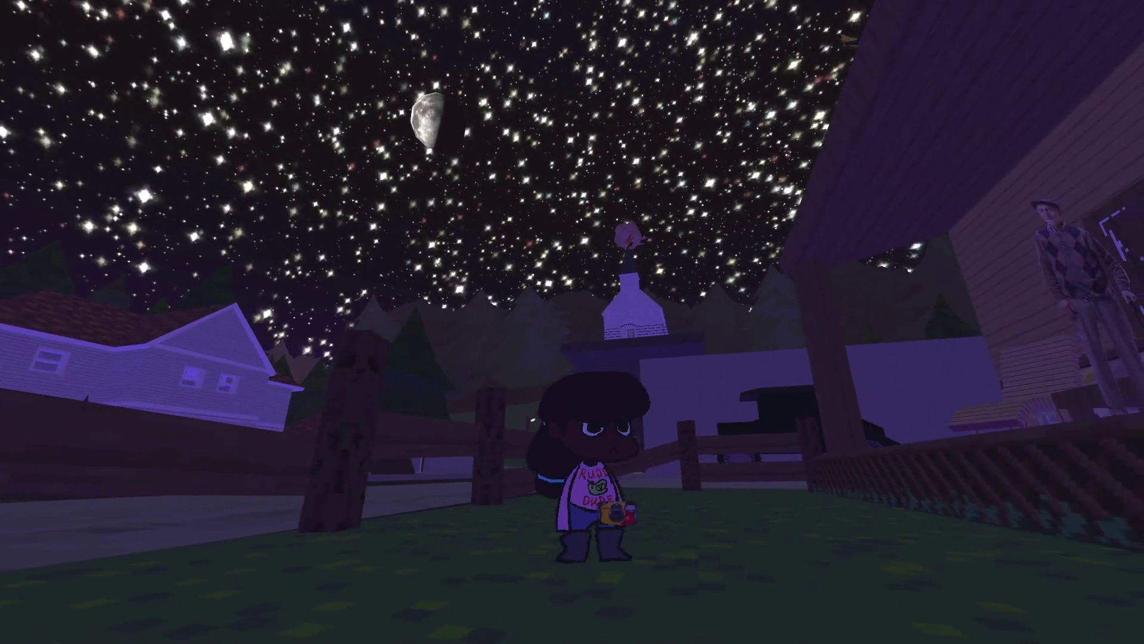
- Stop the game, raise the moon's albedo intensity, and save the scene
key(F8)
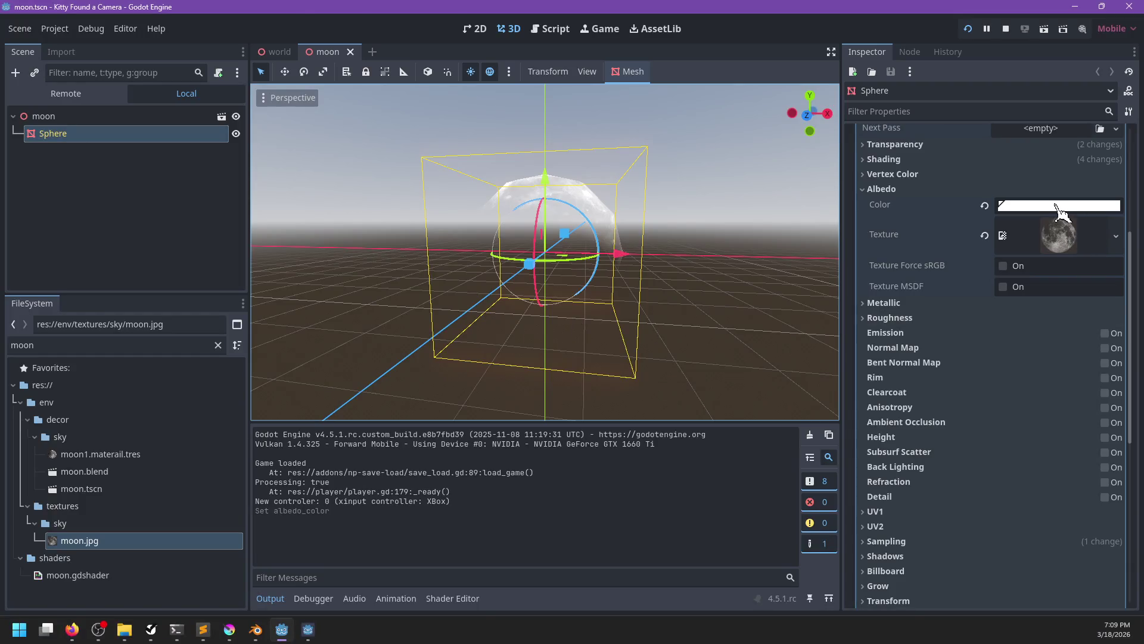
click(1062, 207)
drag(1043, 486, 1061, 486)
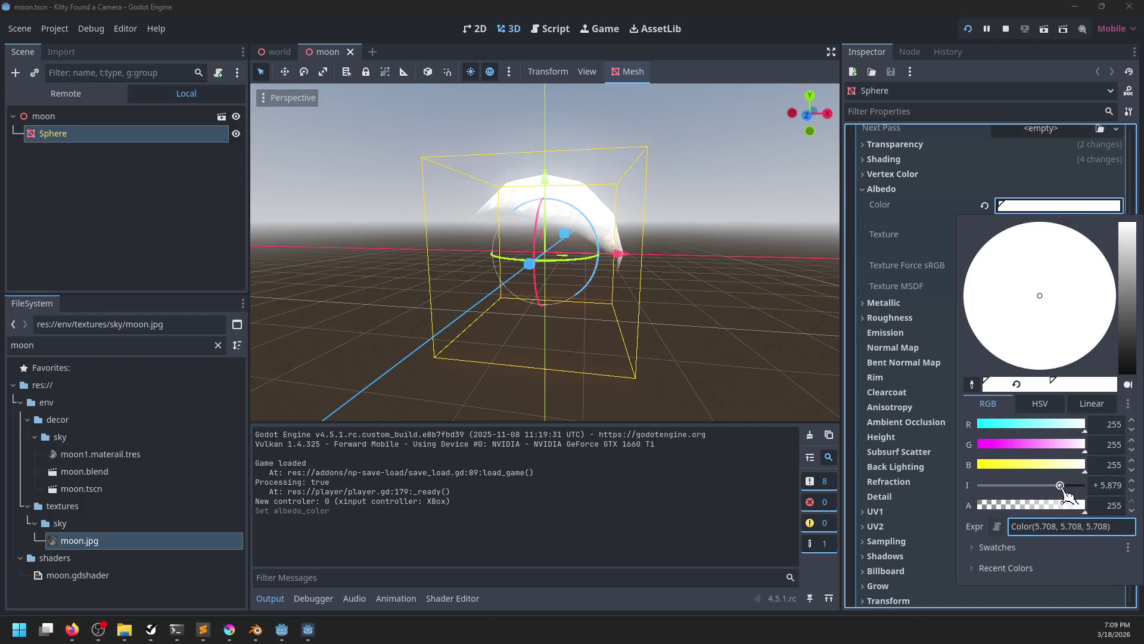
click(692, 593)
key(ctrl+s)
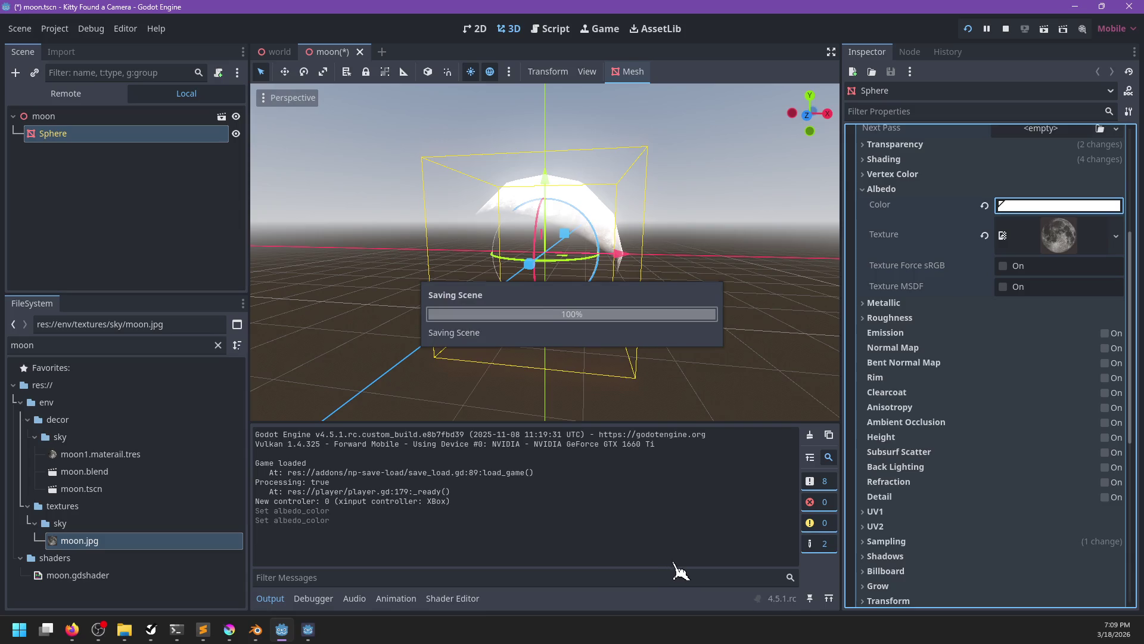
- Lower the albedo intensity to about +2.848, relaunch the game and raise the in-game camera
key(alt+Tab)
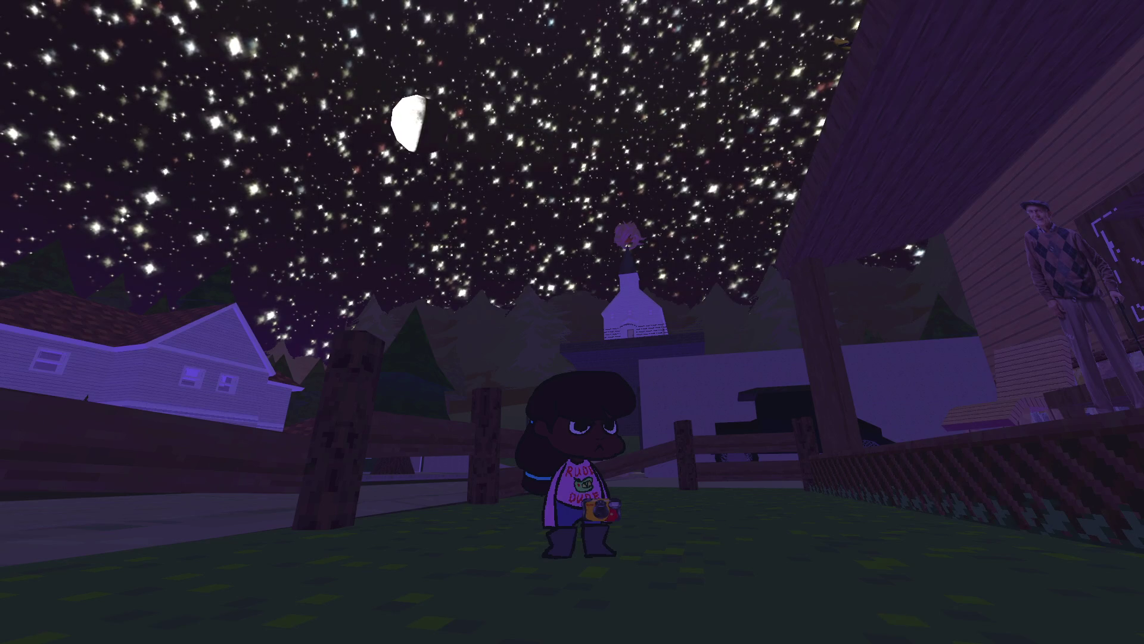
key(alt+Tab)
click(1066, 236)
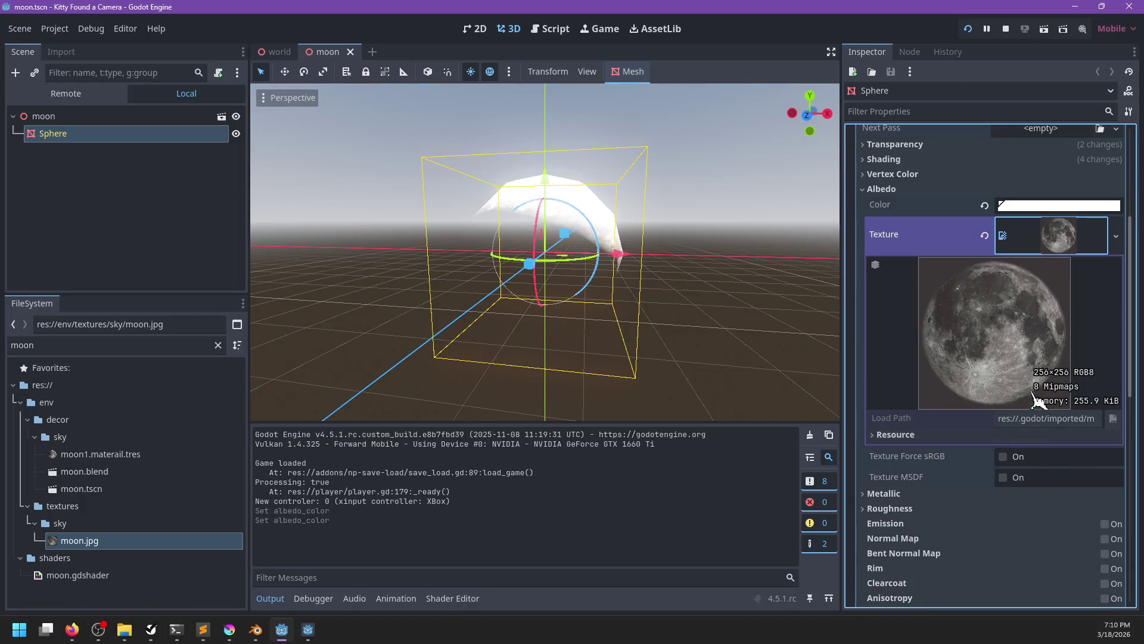
click(1052, 205)
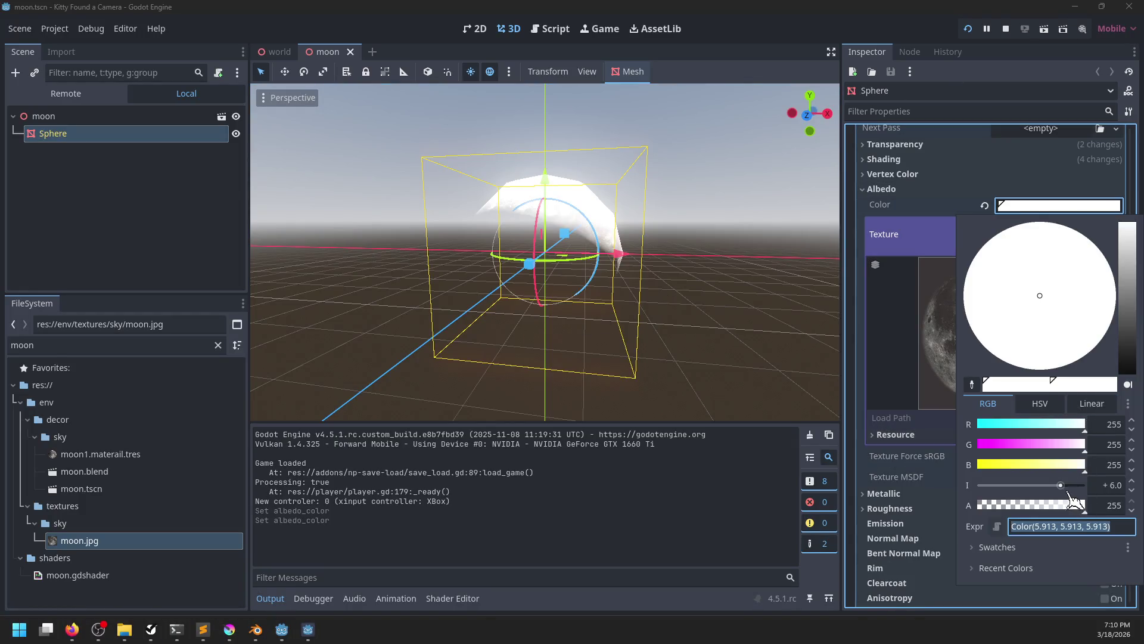
click(1060, 486)
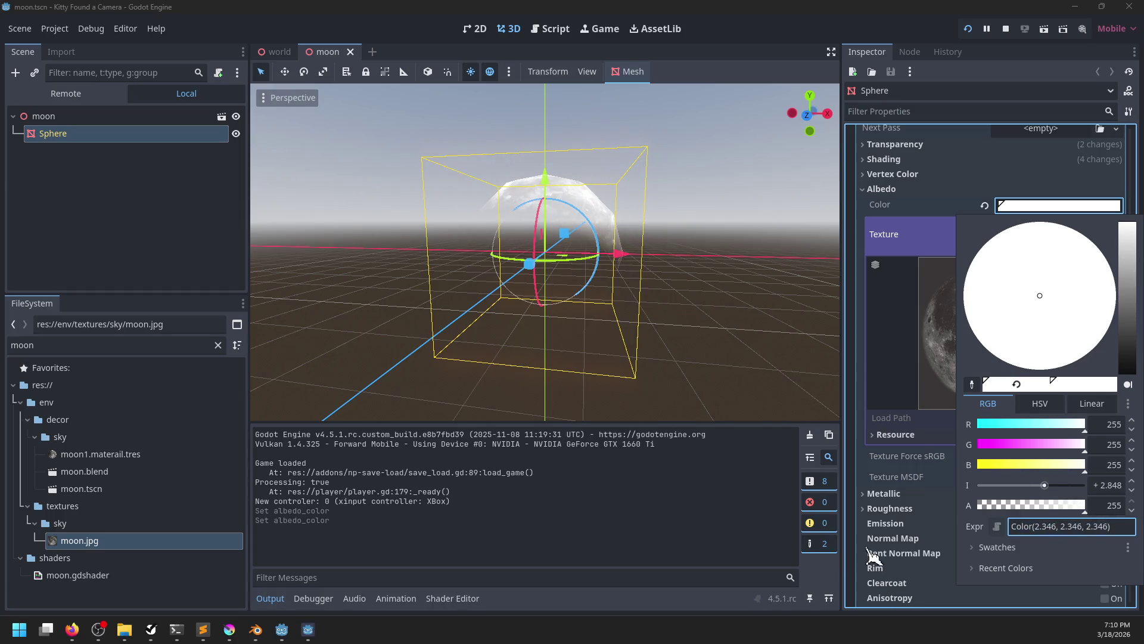
key(F5)
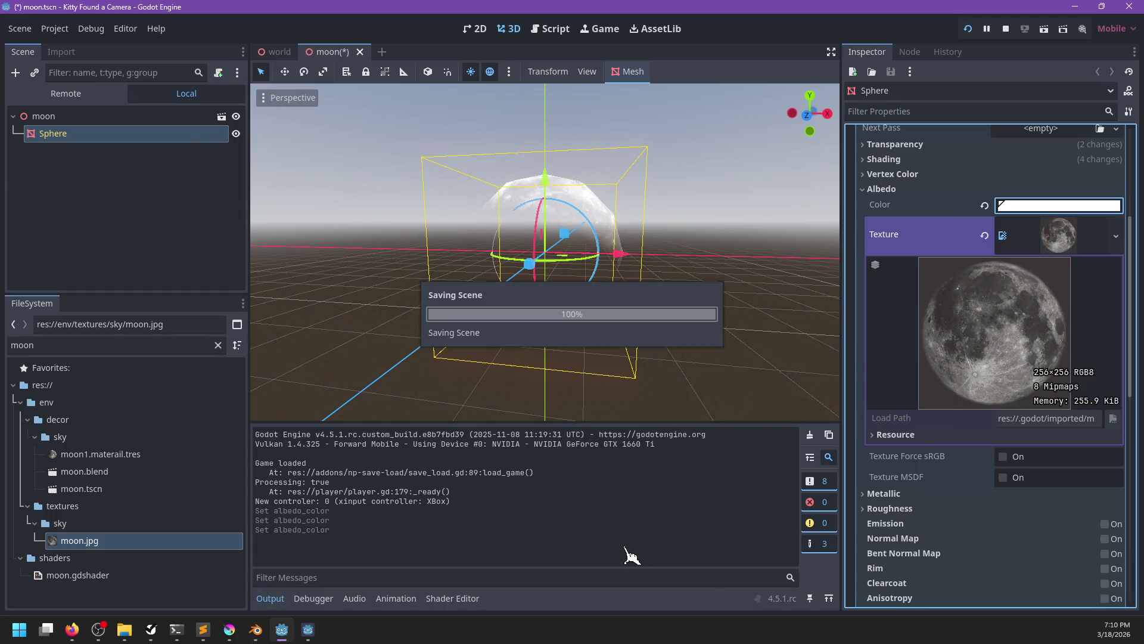
key(w)
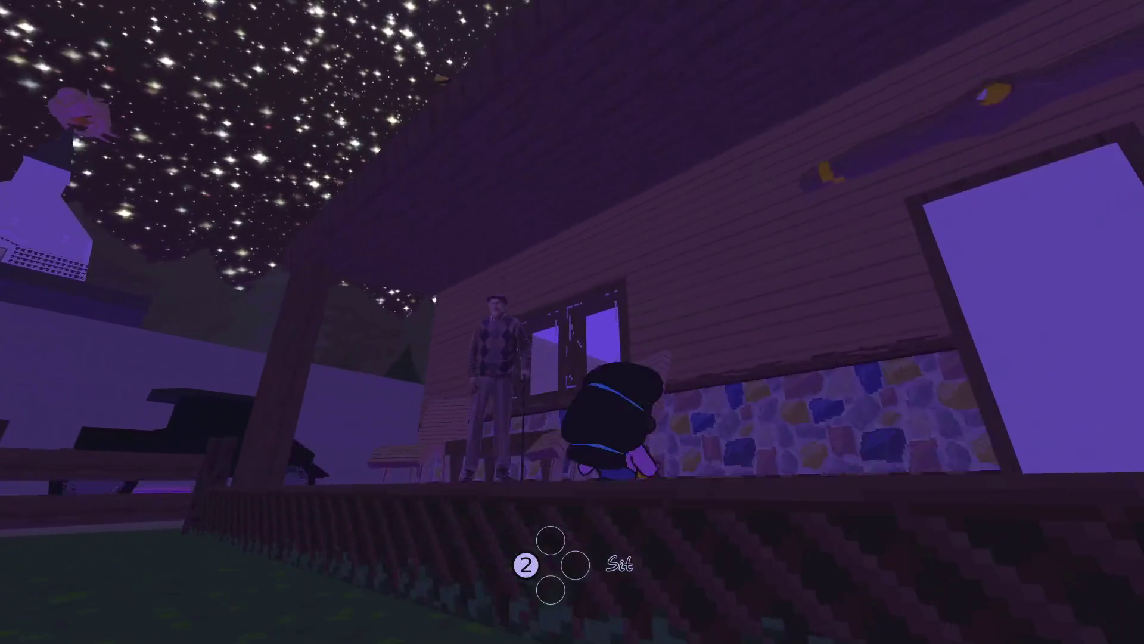
- Zoom the in-game camera toward the moon and photograph the street scene
scroll(572, 321, up, 3)
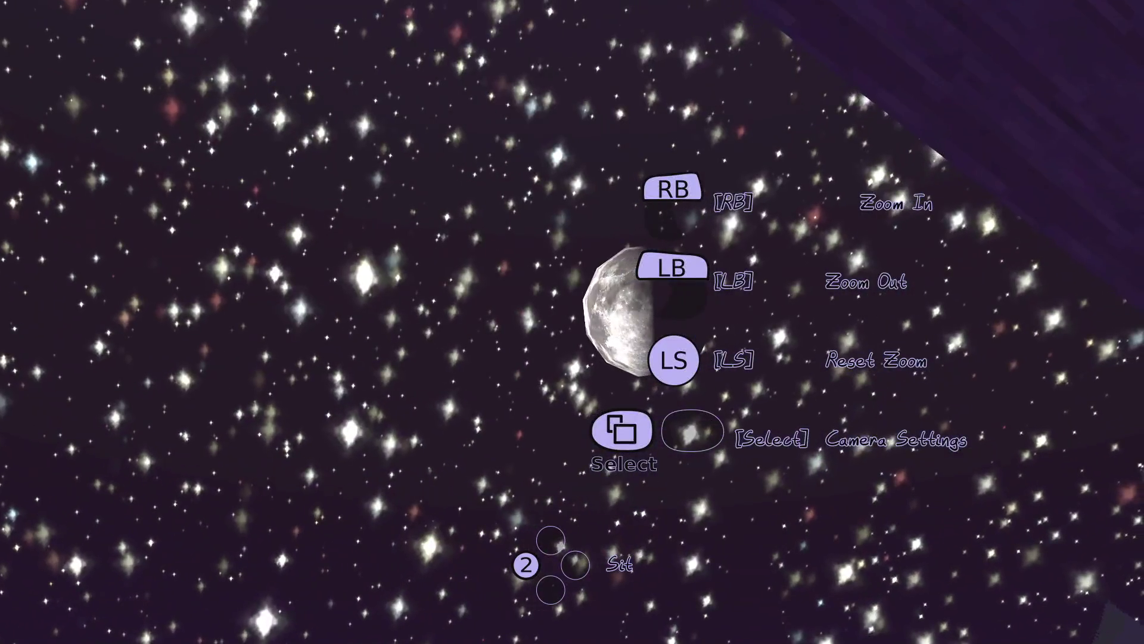
scroll(572, 321, up, 3)
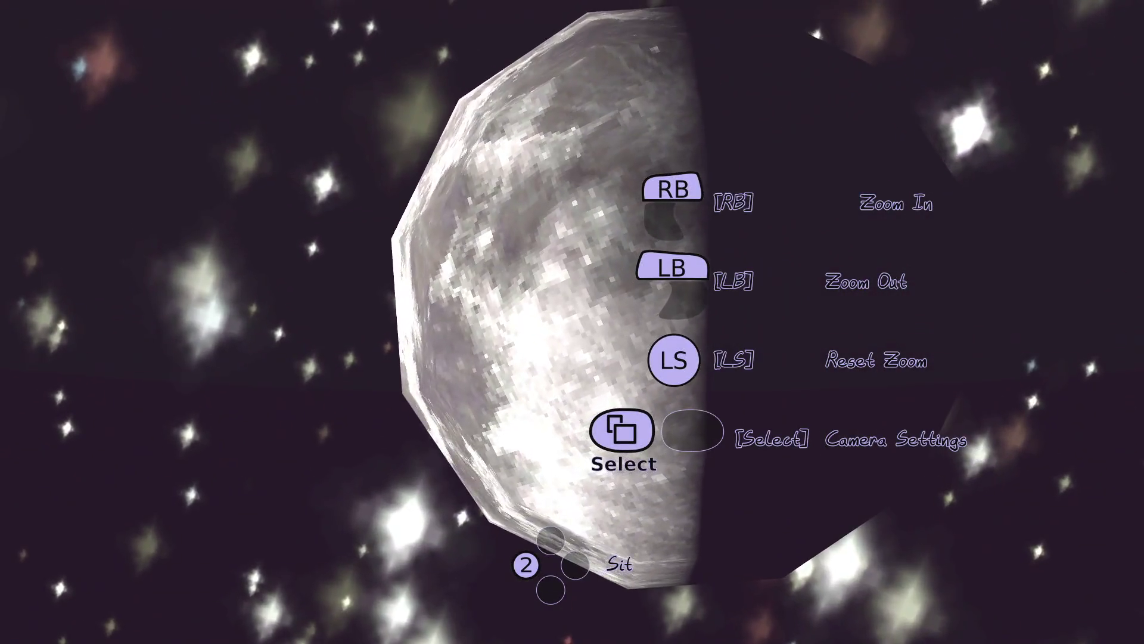
scroll(572, 321, down, 5)
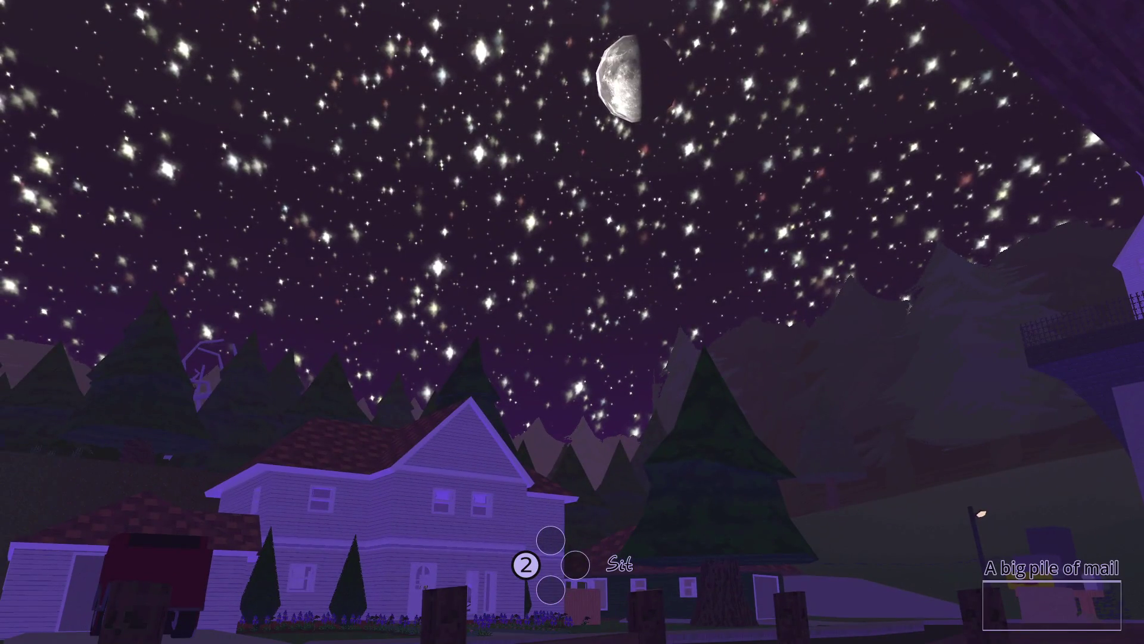
click(572, 322)
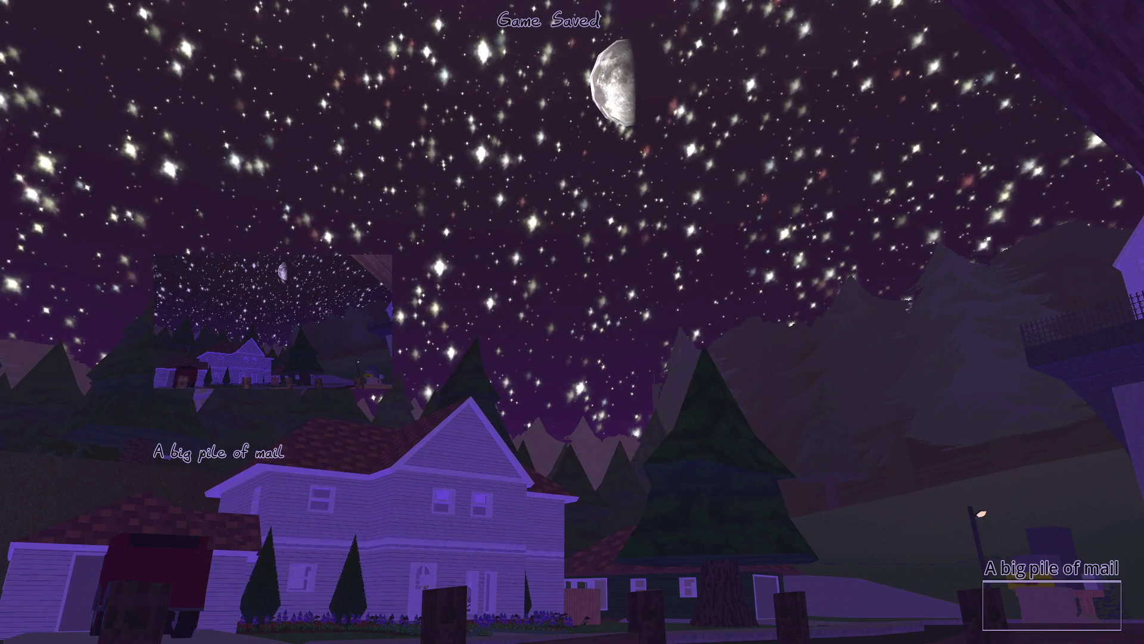
- Take a selfie in Selfie Mode, walk beside the porch bench, and pause the game
key(e)
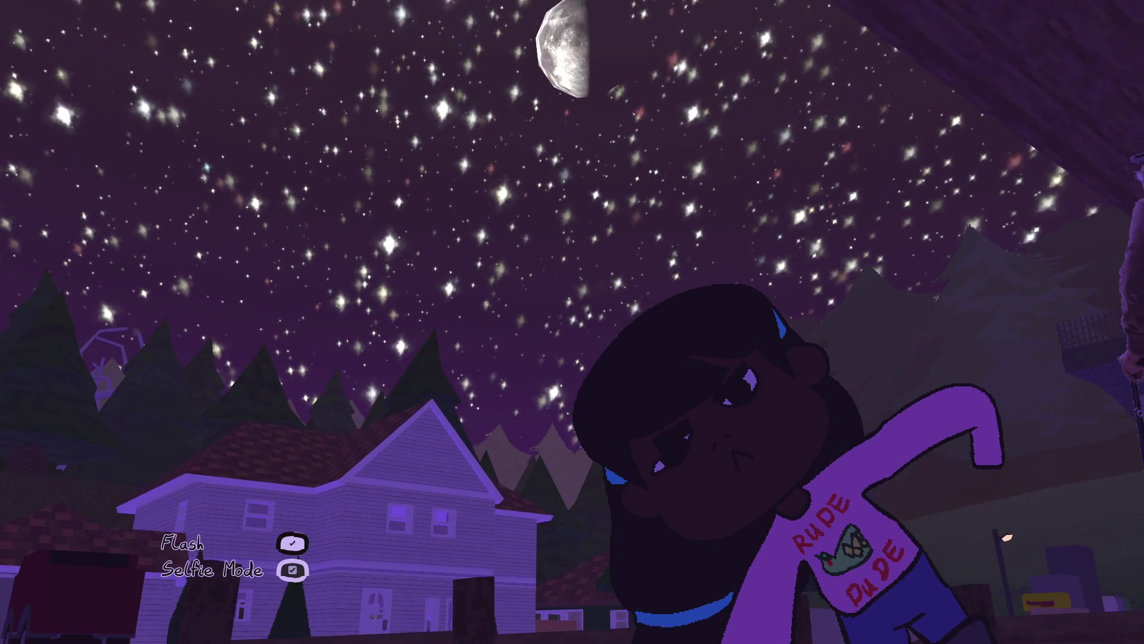
click(572, 322)
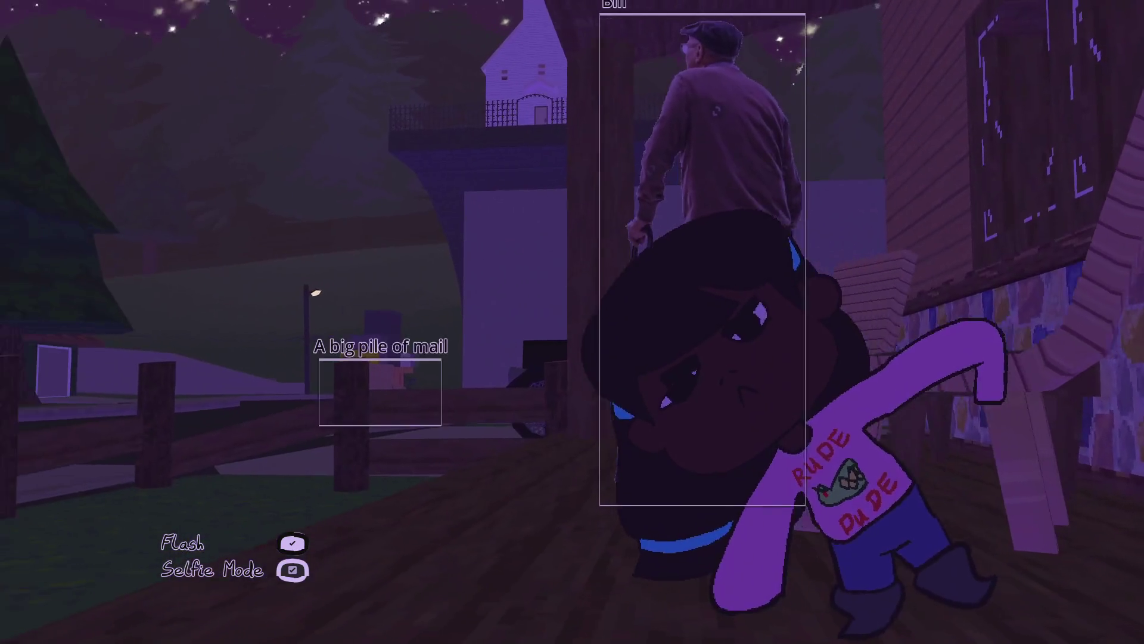
key(w)
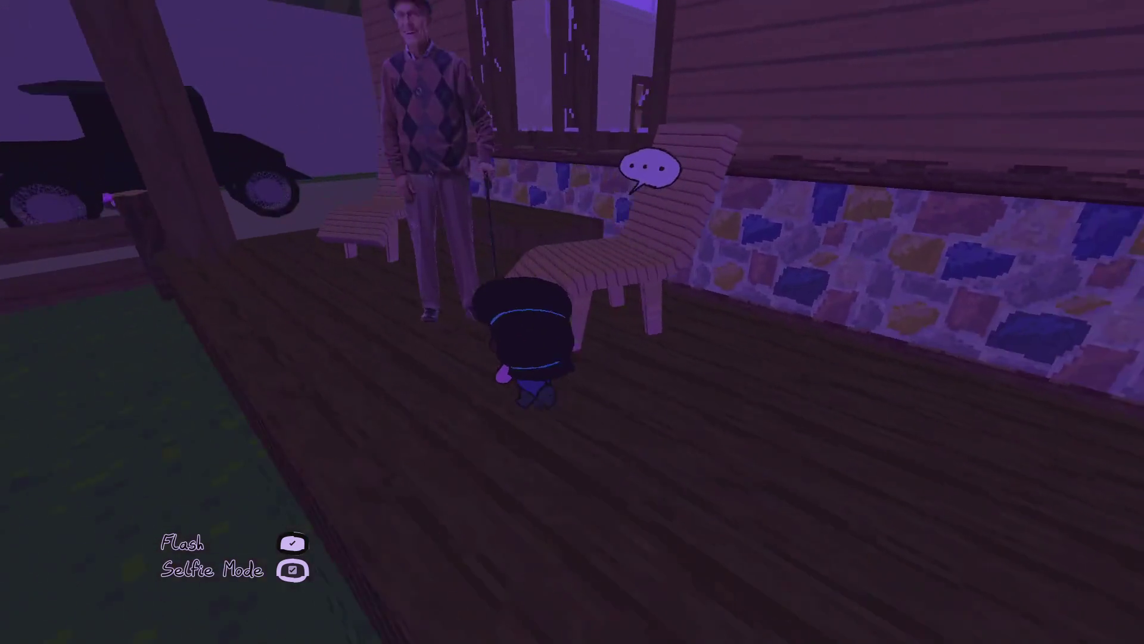
key(d)
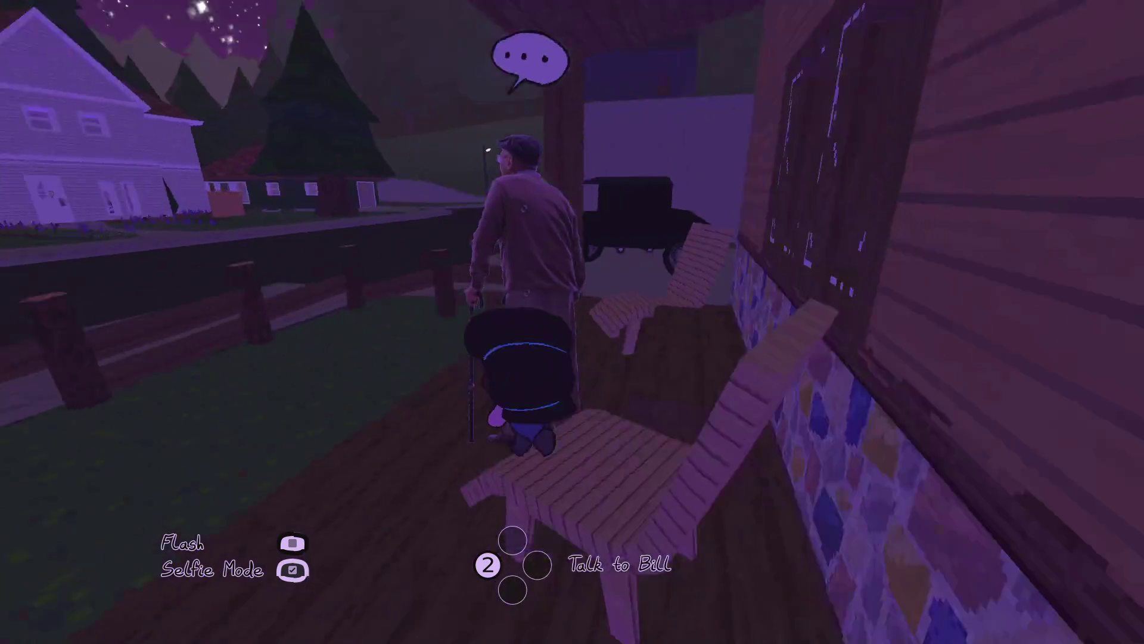
key(Escape)
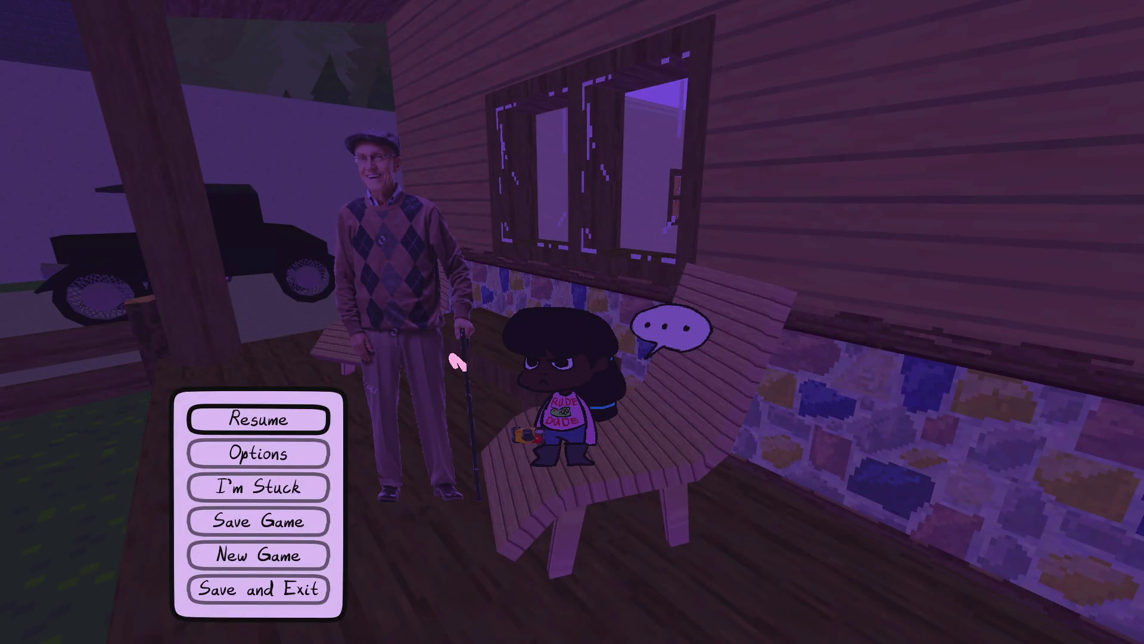
- Search the web for 'photo redeye' in Firefox and show the image results
key(alt+Tab)
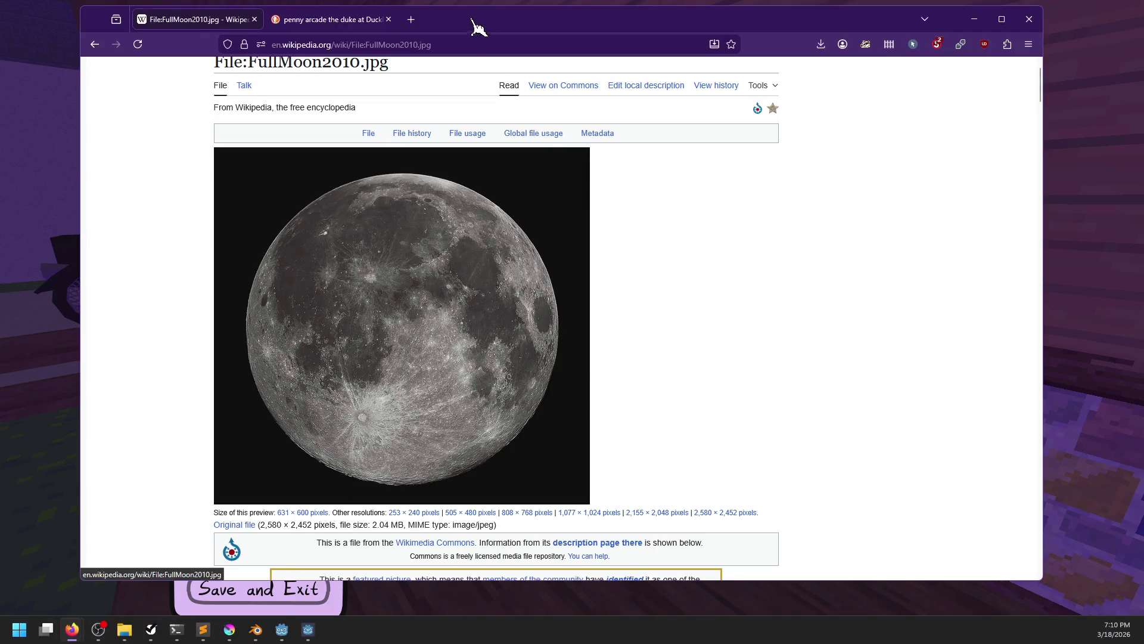
click(474, 41)
text(photo redeye)
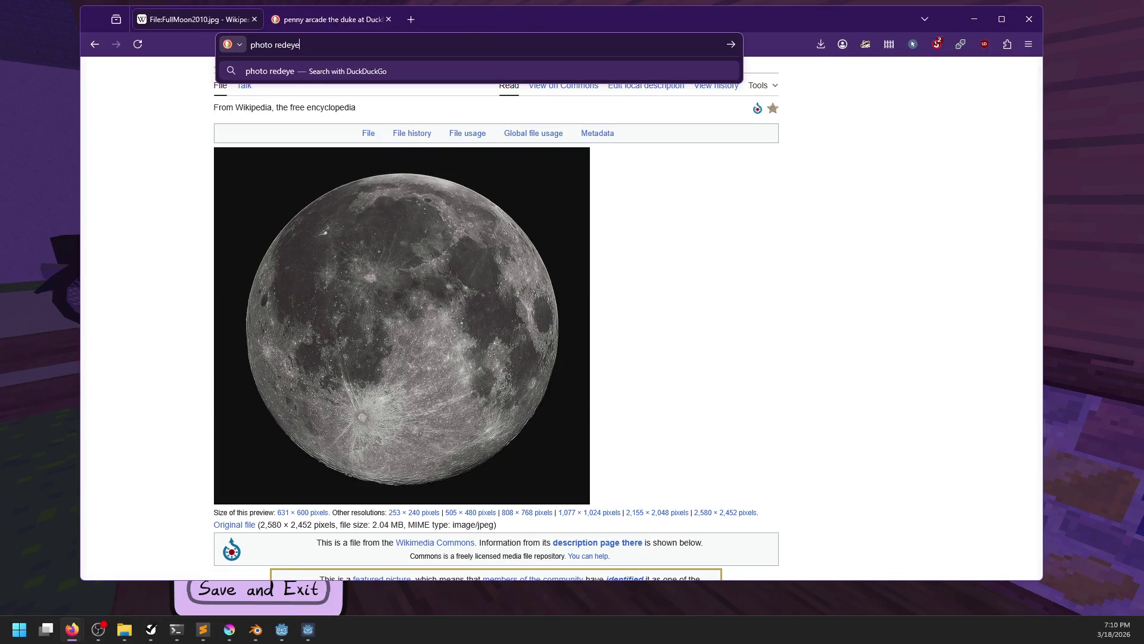
key(Return)
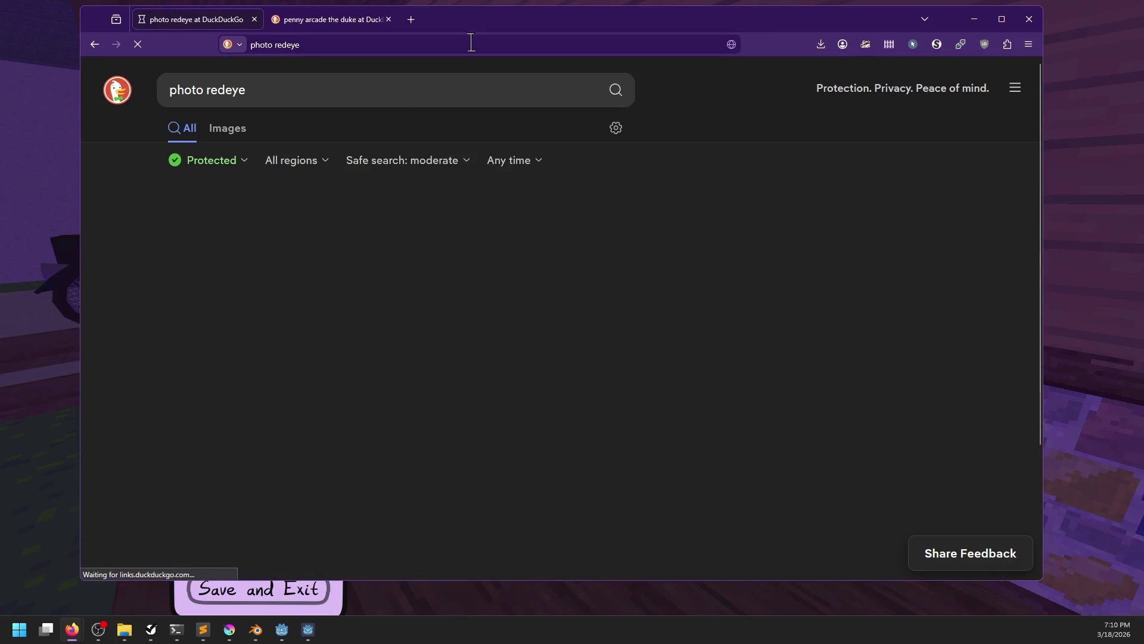
click(216, 136)
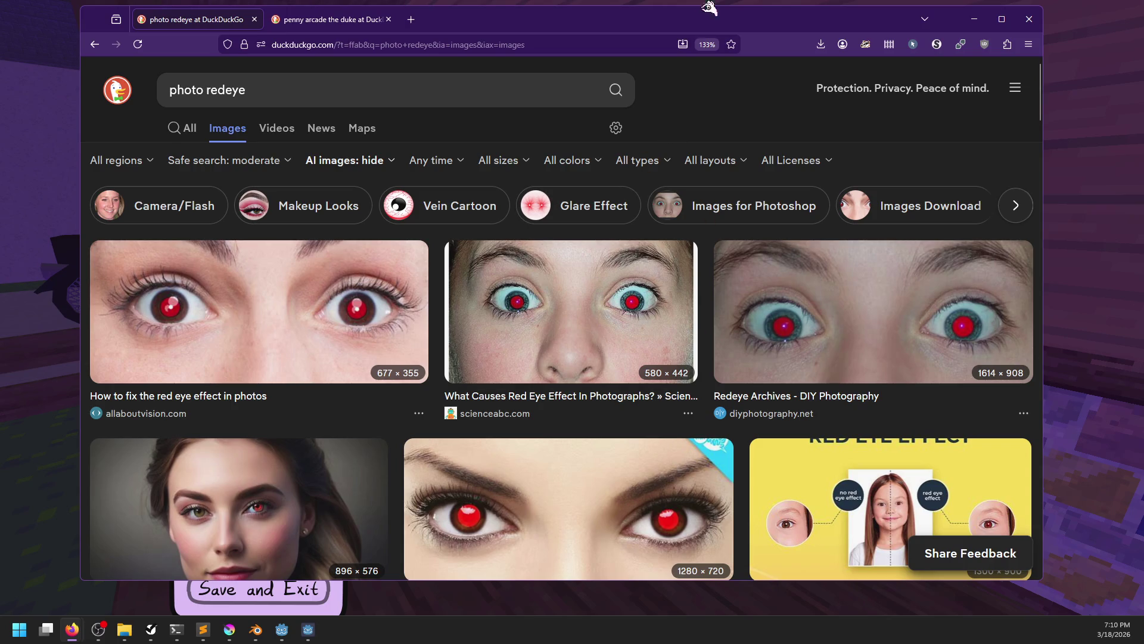
- Open selfie.kra from Krita's recent files and zoom in on it
click(229, 630)
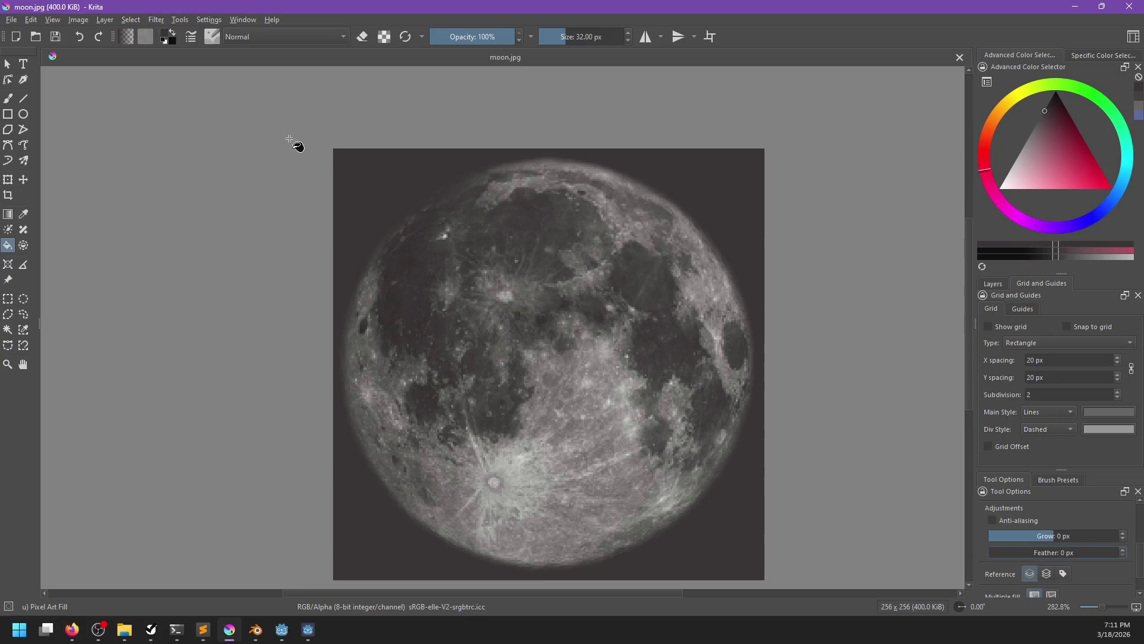
click(12, 19)
mouse_move(60, 62)
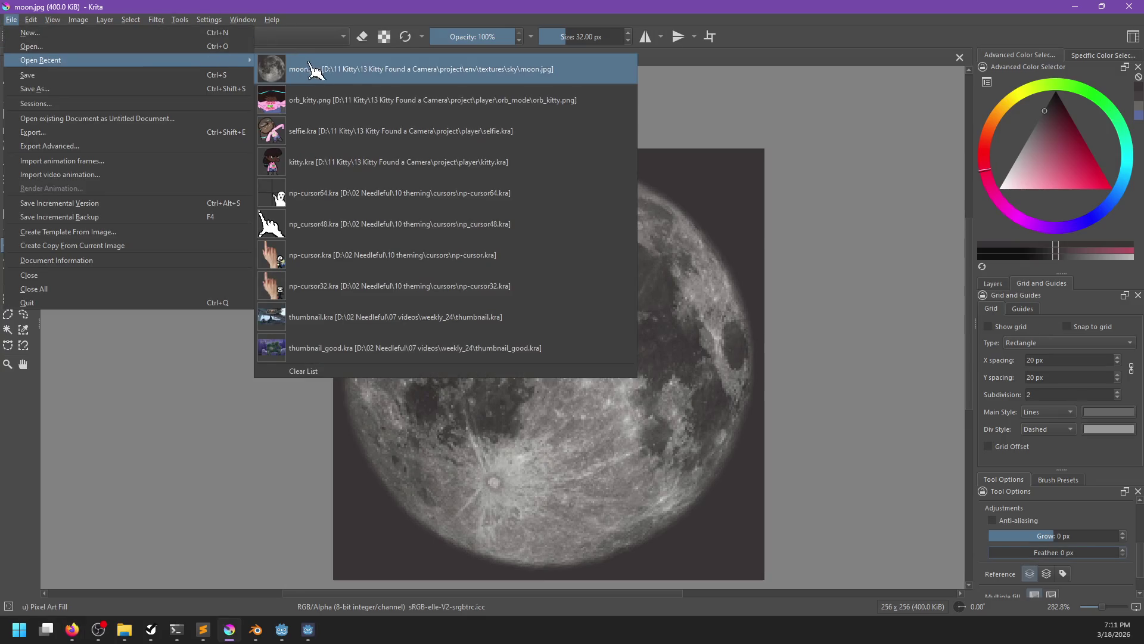
click(314, 287)
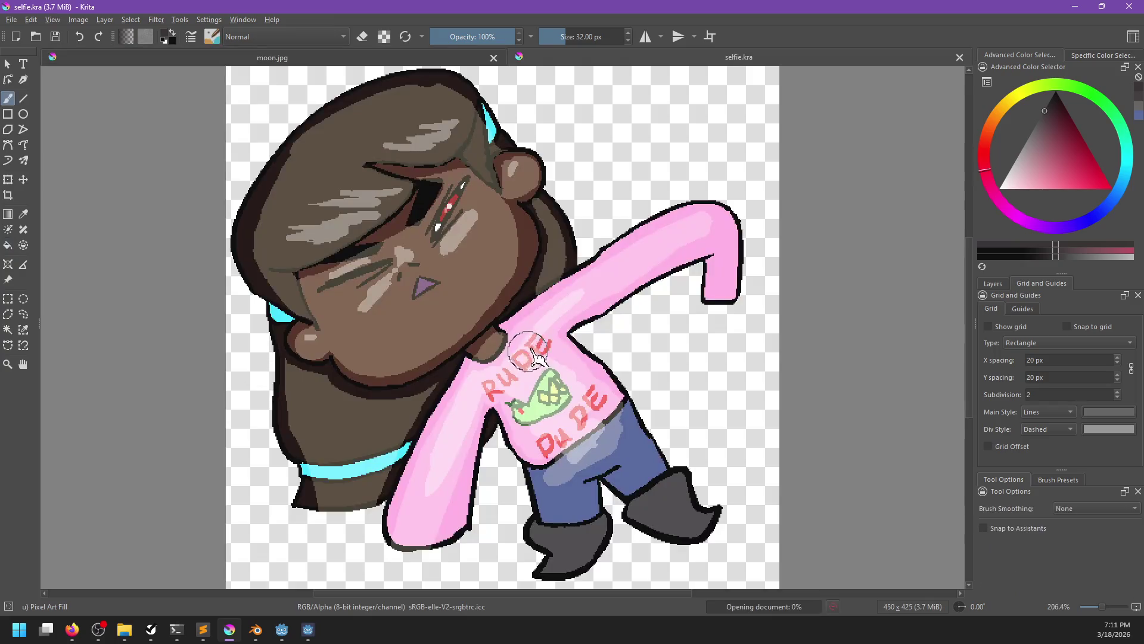
scroll(492, 235, up, 1)
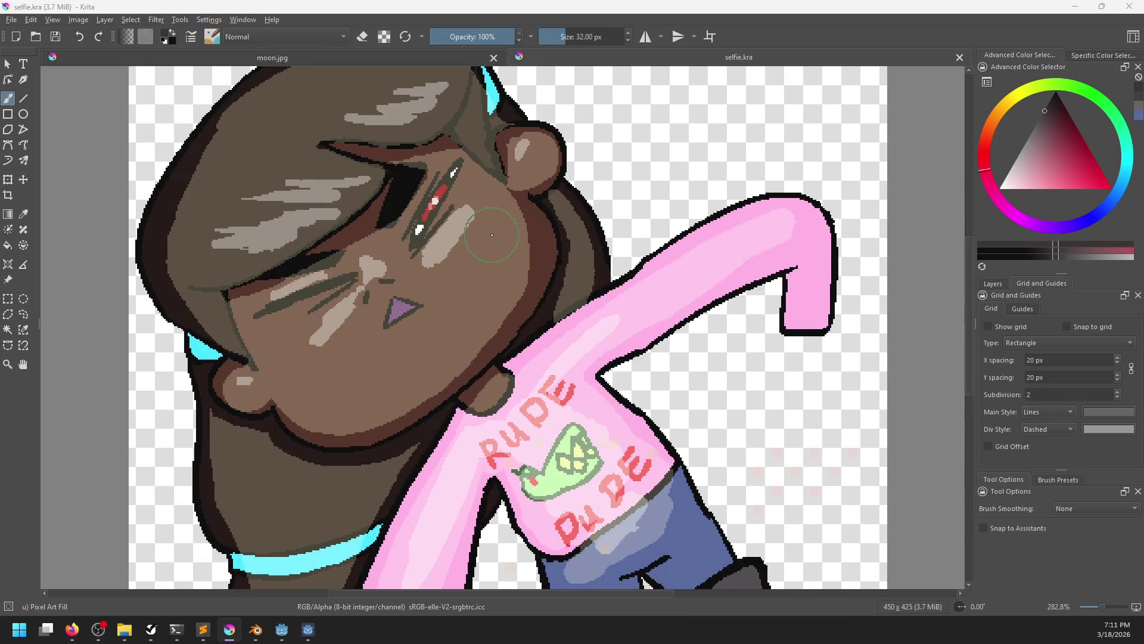
- Compare the character's eye against the Firefox red-eye reference photos, switching back and forth
key(alt+Tab)
scroll(527, 518, down, 2)
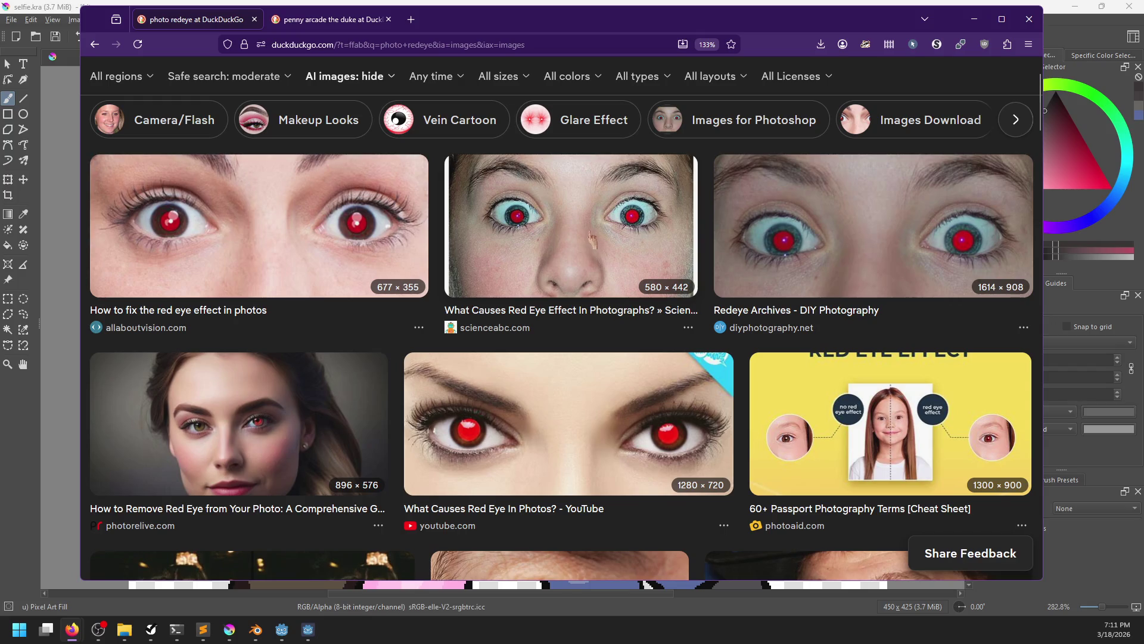
key(alt+Tab)
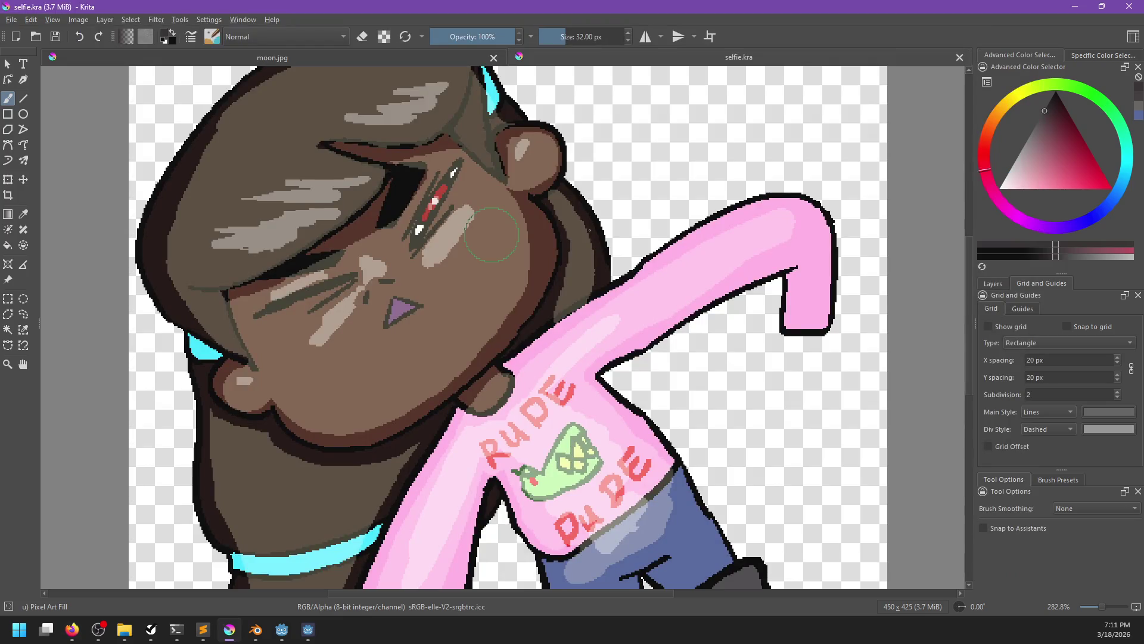
key(alt+Tab)
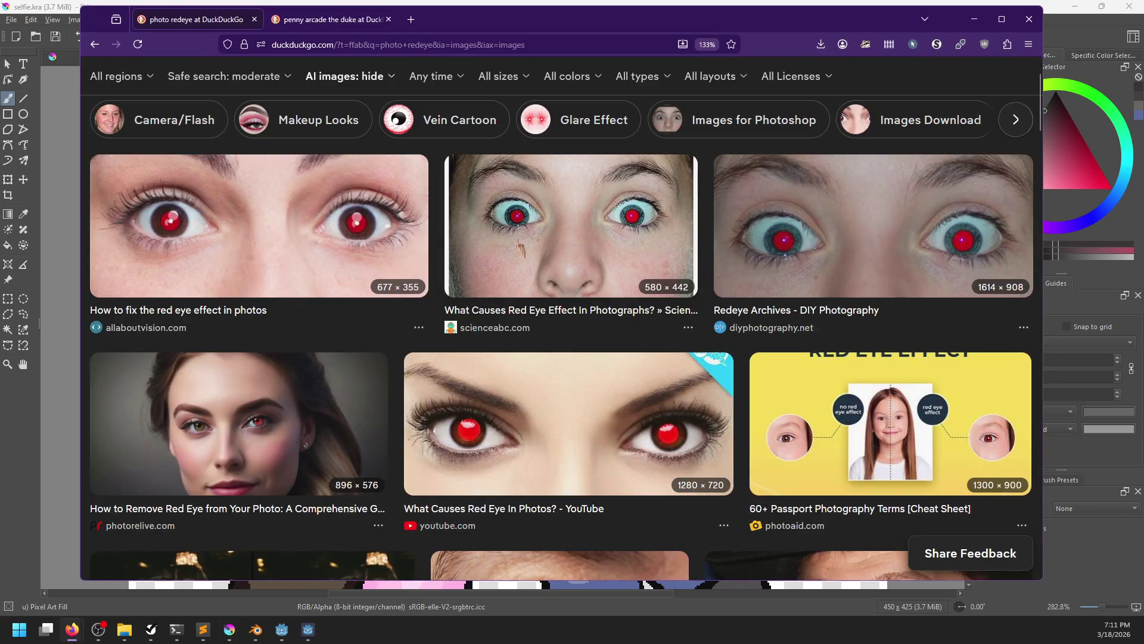
key(alt+Tab)
scroll(445, 223, up, 2)
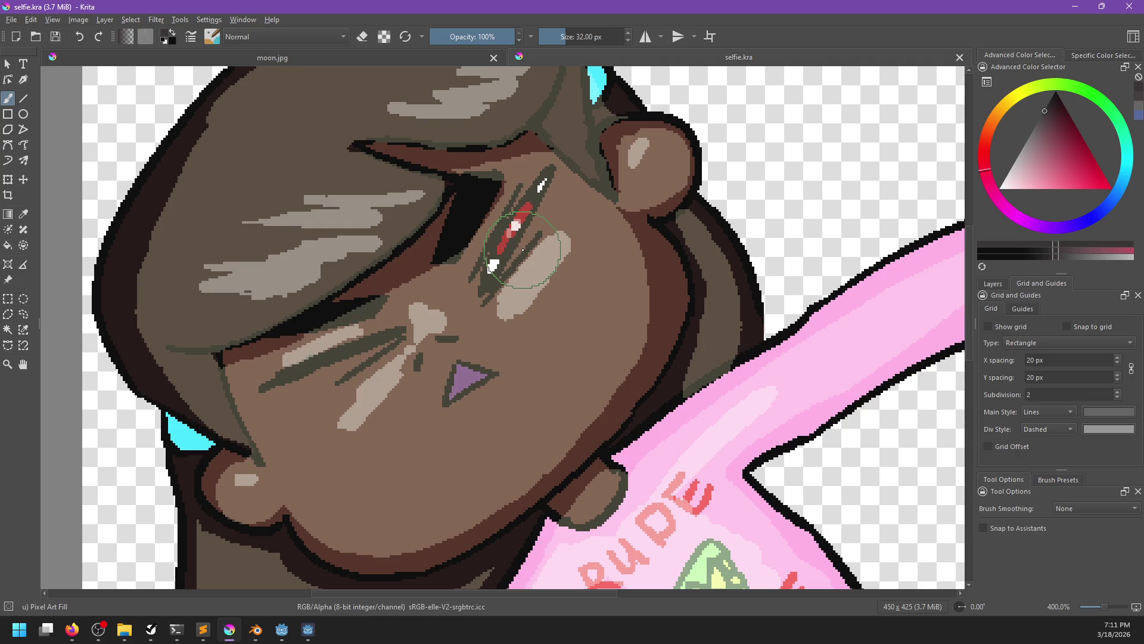
key(alt+Tab)
scroll(569, 313, down, 5)
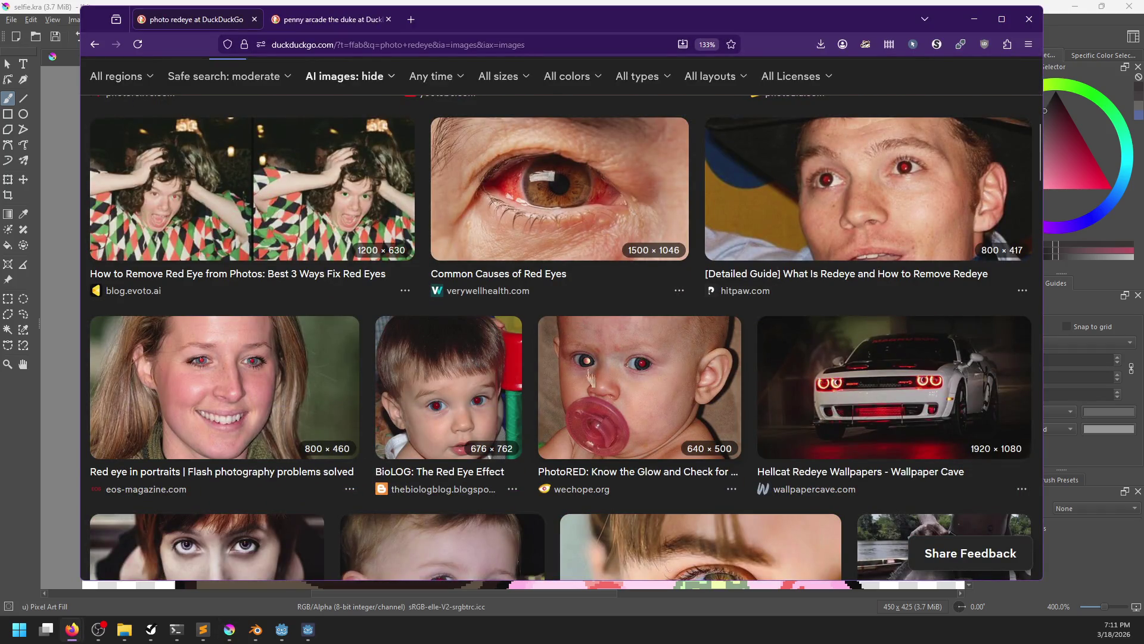
scroll(590, 371, down, 2)
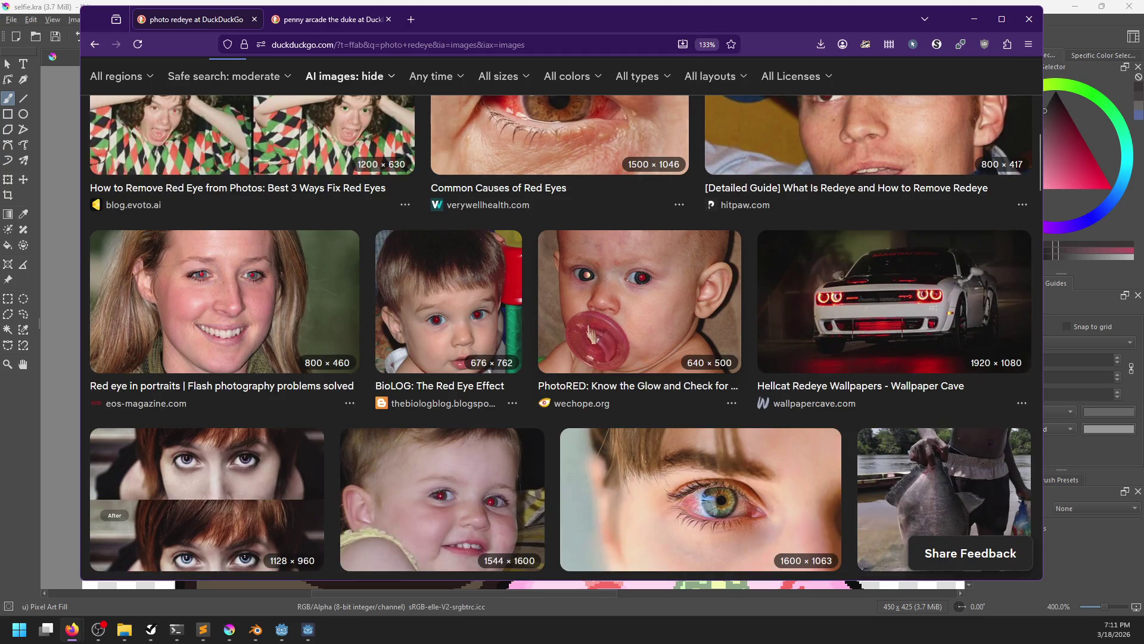
key(alt+Tab)
scroll(496, 220, up, 2)
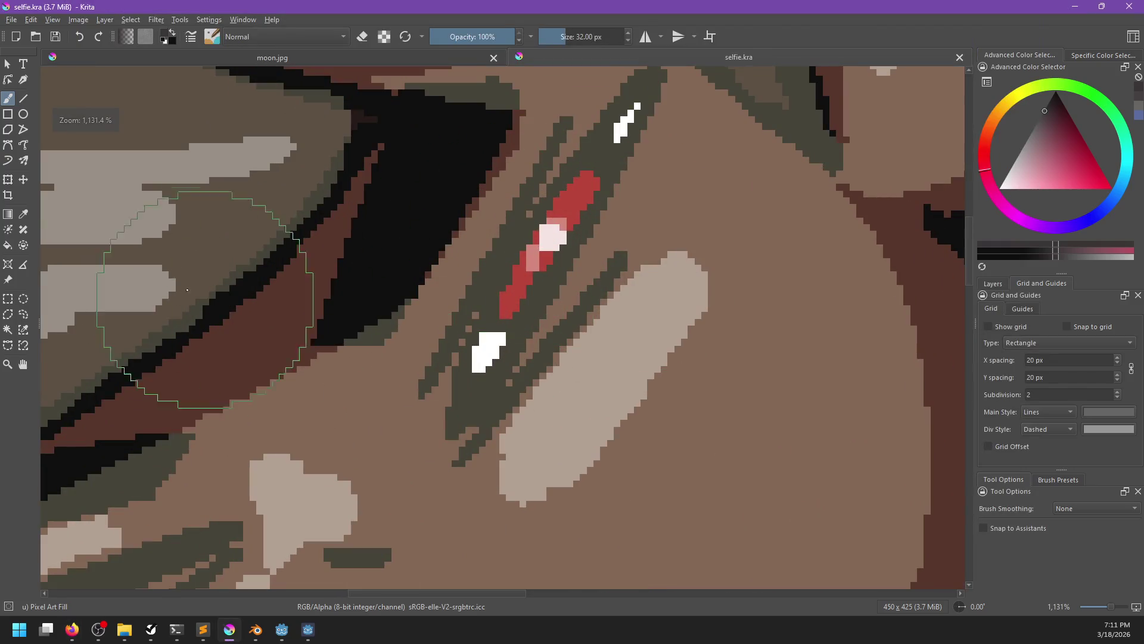
- Select the reface layer and the Similar Color Selection tool for the red eye
click(994, 285)
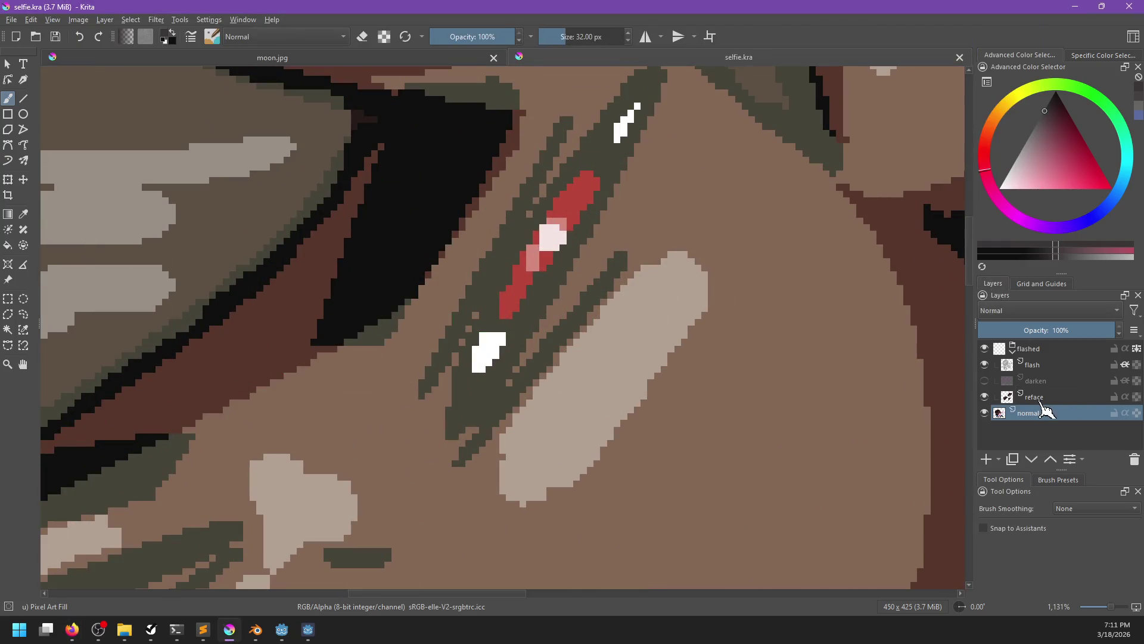
click(1047, 398)
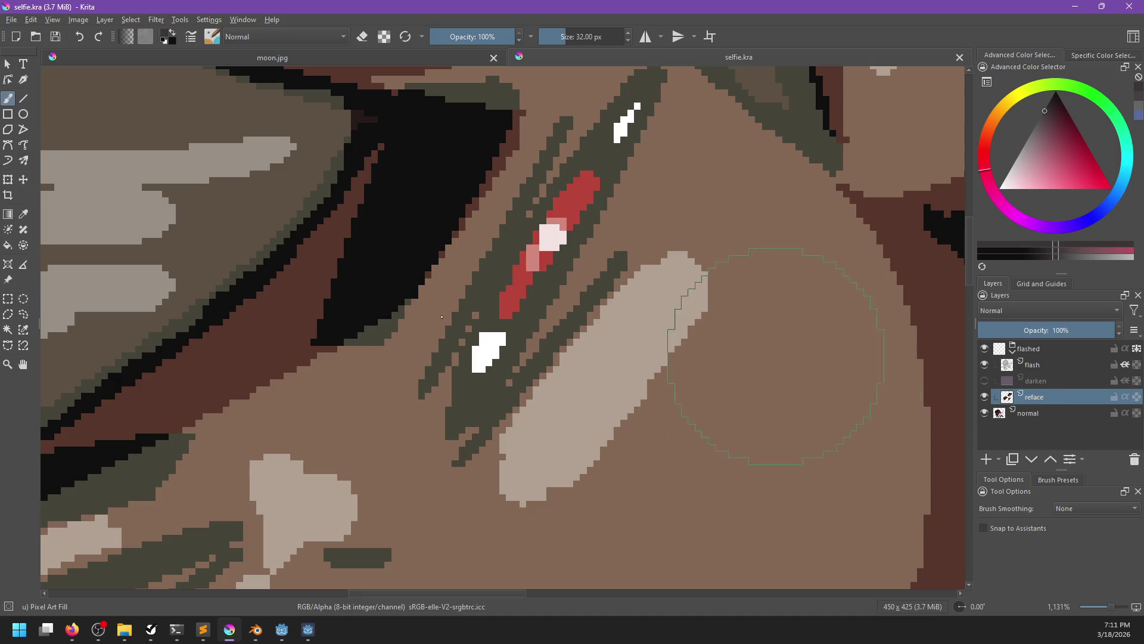
click(24, 329)
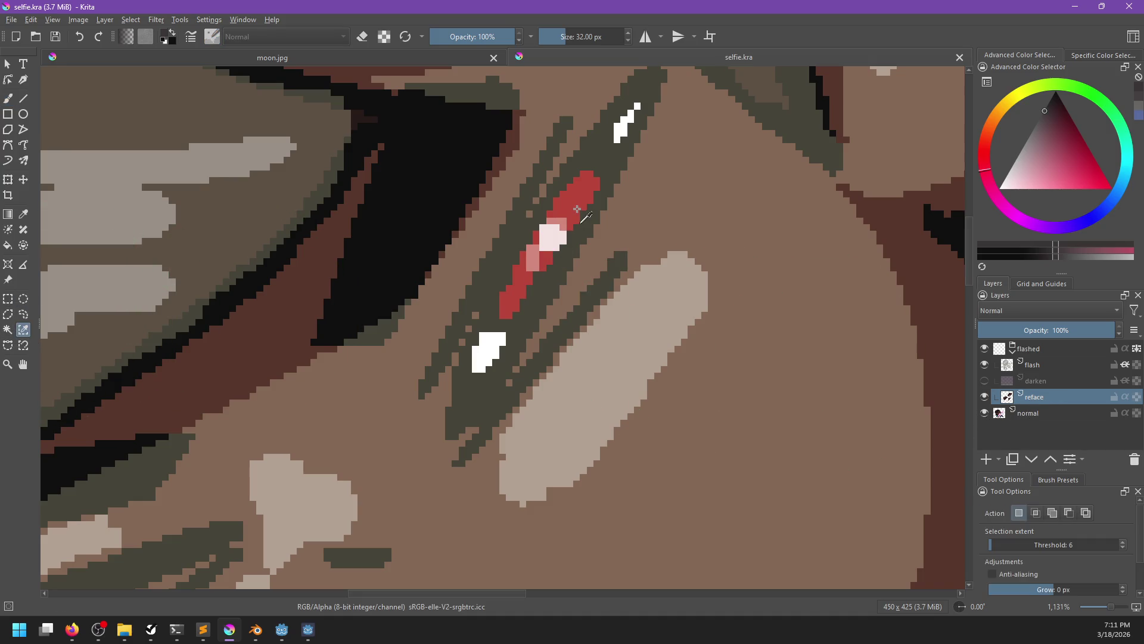
- Switch to the brush, tune the paint colour to orange, and zoom out
key(b)
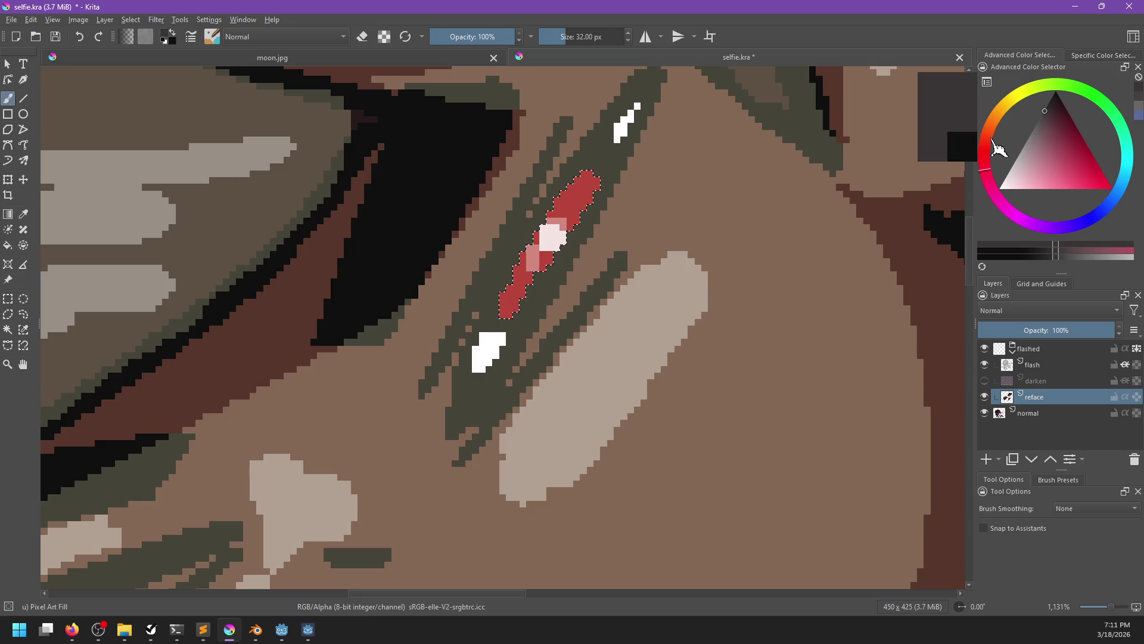
drag(991, 146, 1003, 108)
click(1055, 168)
drag(1064, 177, 1073, 171)
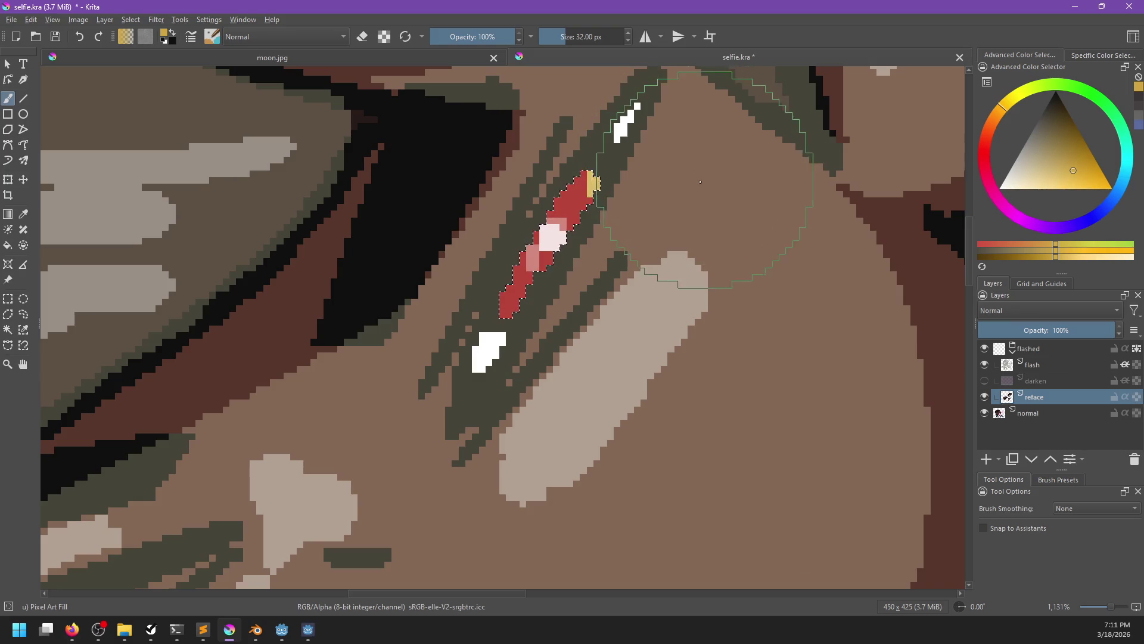
drag(1011, 126, 988, 126)
scroll(674, 161, down, 4)
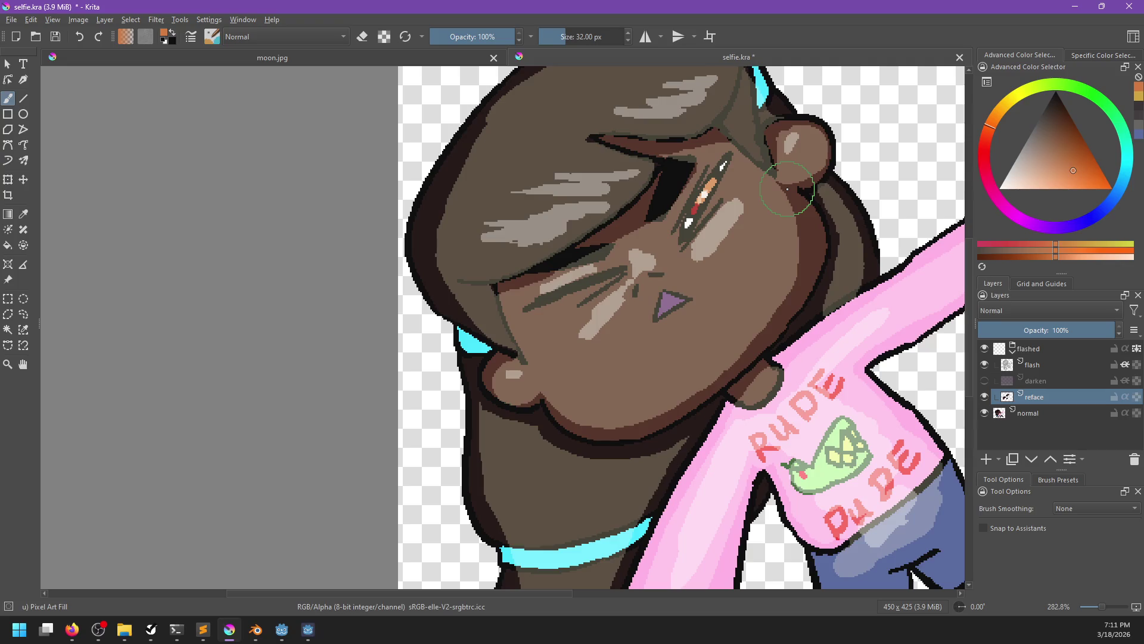
scroll(787, 189, down, 2)
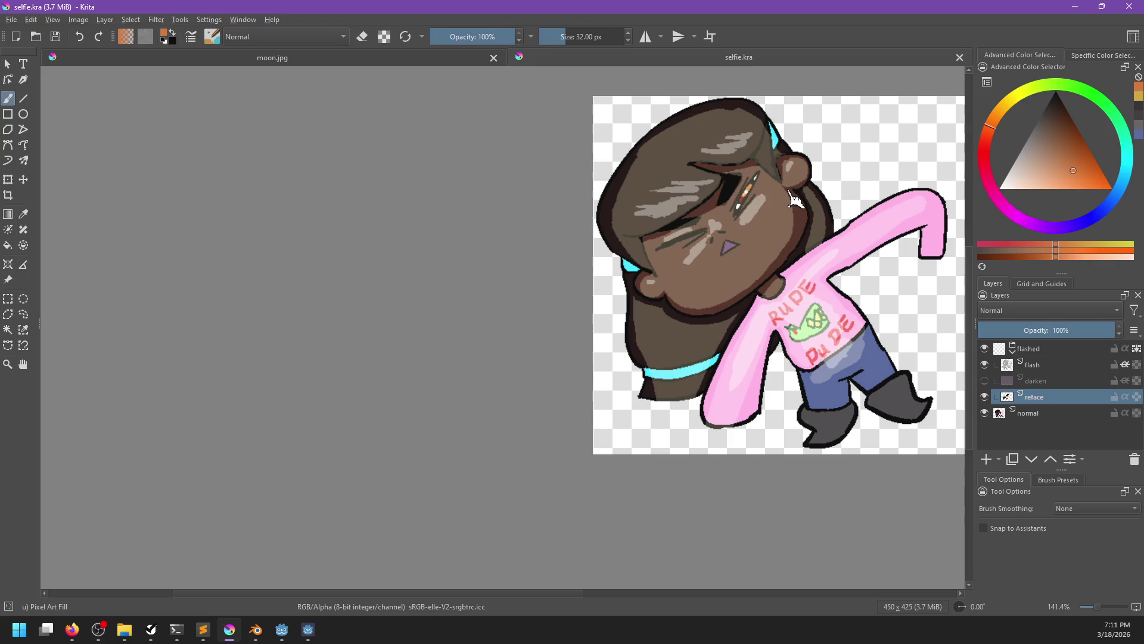
- Export the drawing as PNG, replacing the existing selfie_flash.png
key(ctrl+shift+e)
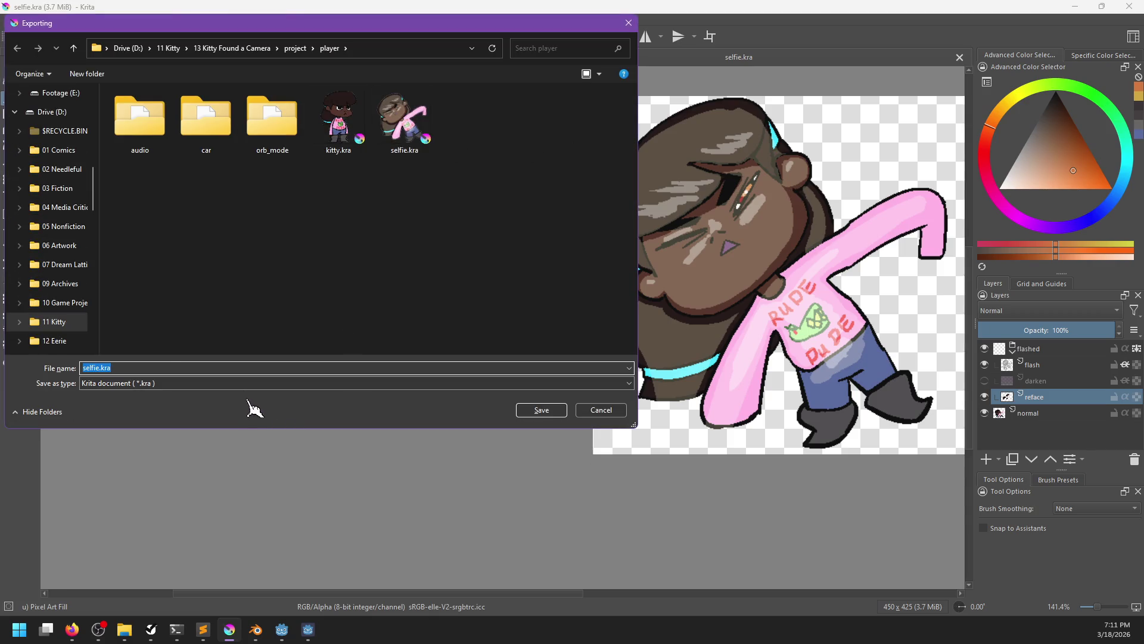
click(243, 383)
click(112, 258)
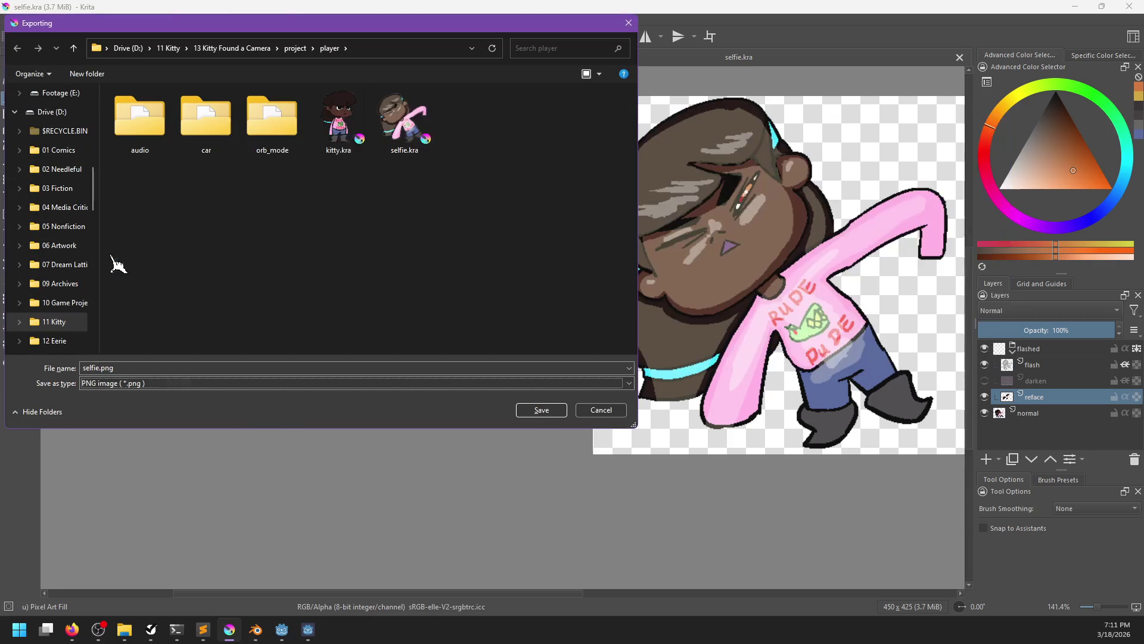
double_click(416, 139)
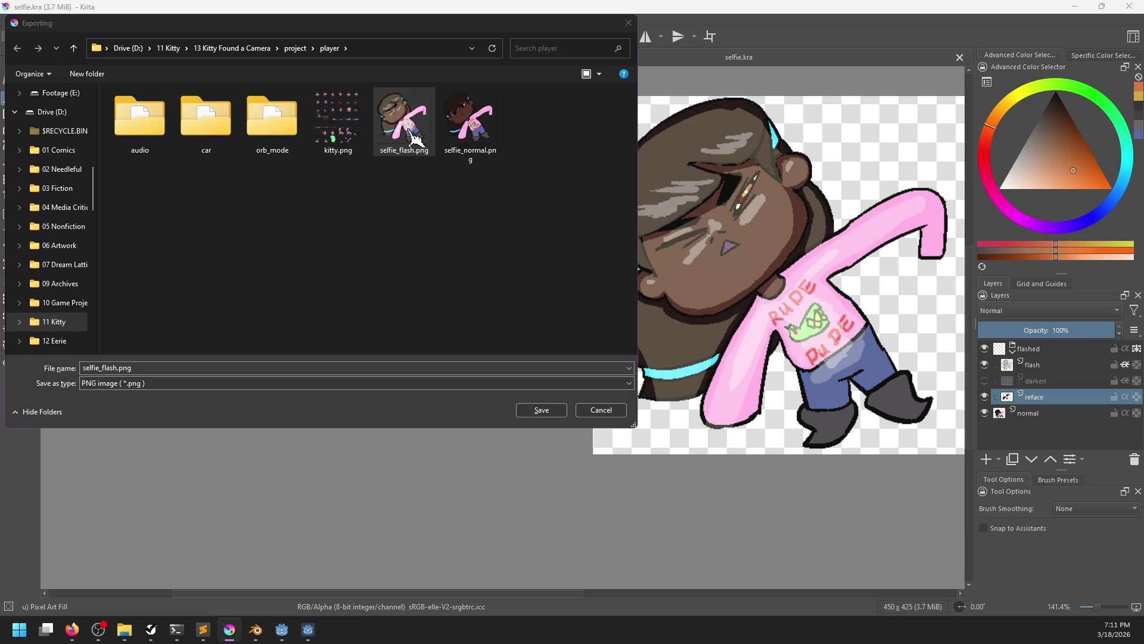
click(592, 314)
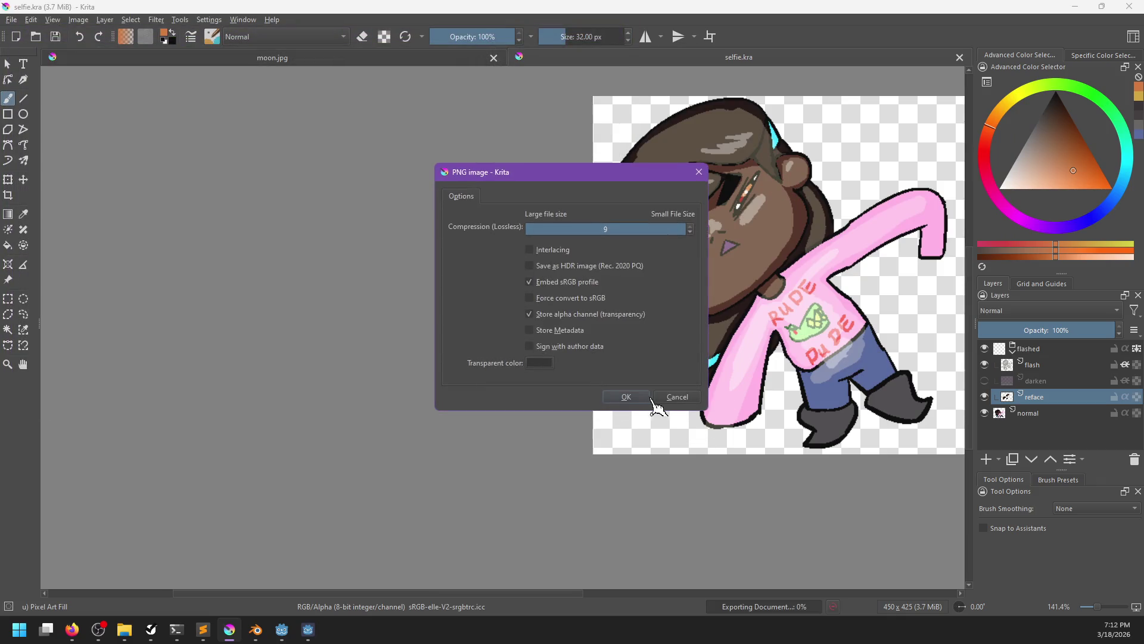
click(621, 387)
- Mark the Moon texture and Sky stuff tasks as completed in NP-ToDo
mouse_move(287, 638)
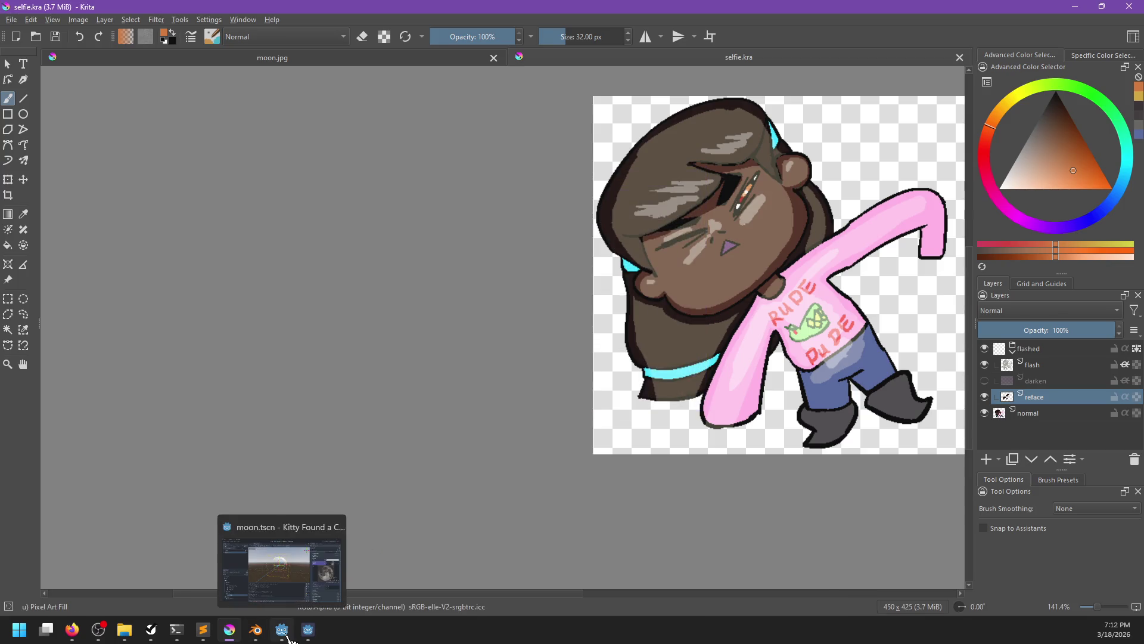
click(150, 630)
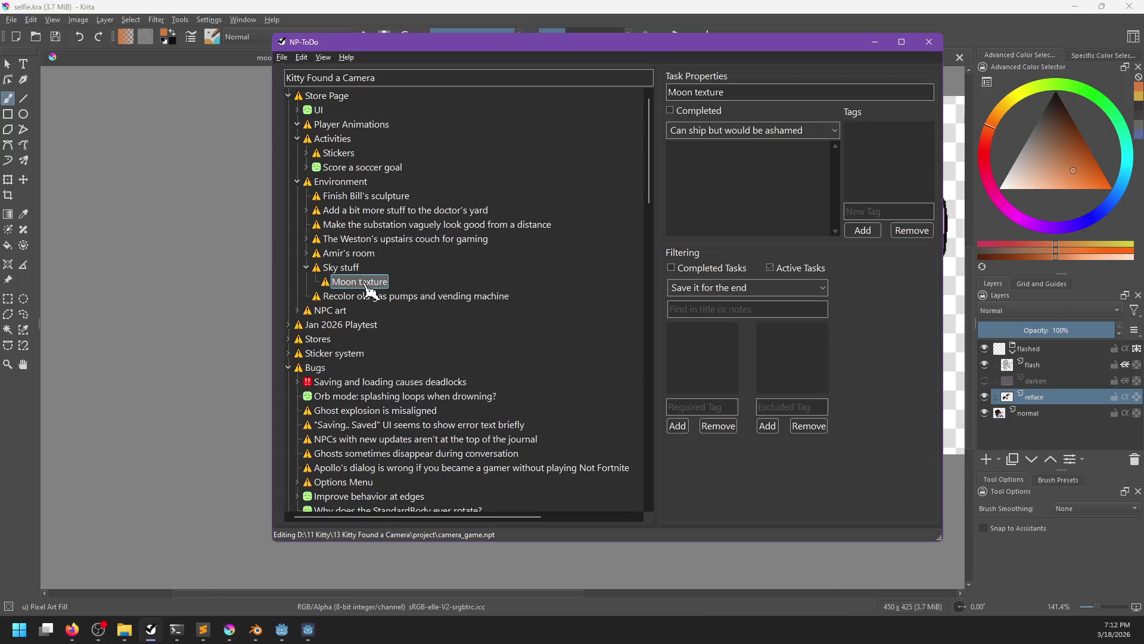
click(387, 289)
right_click(357, 266)
click(382, 273)
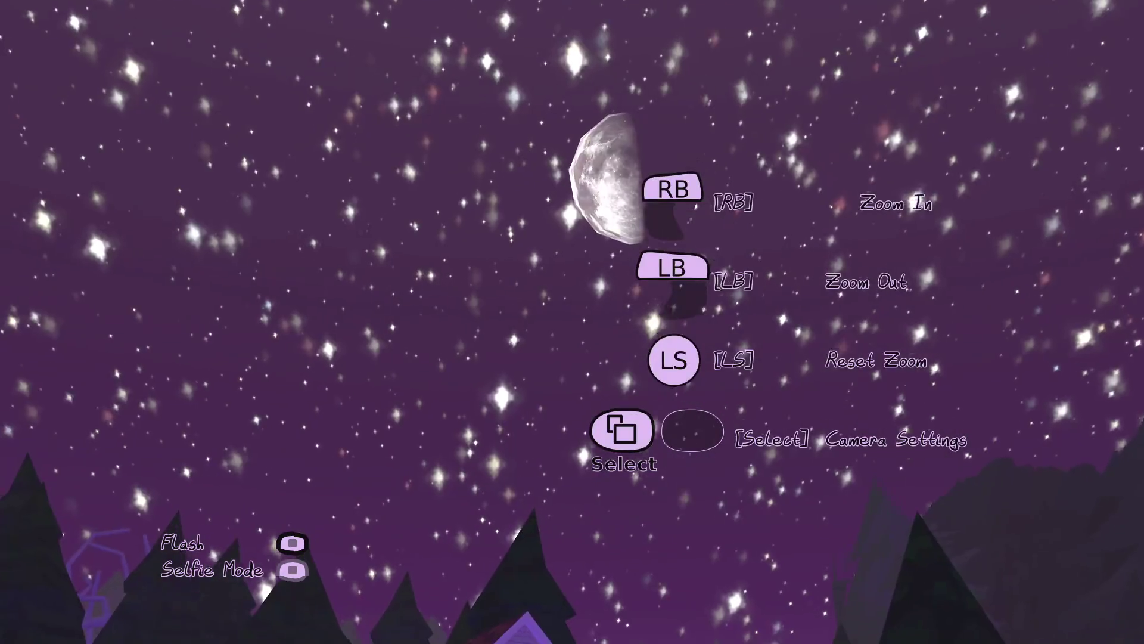
- Pause the game after viewing the moon and switch back to the Godot editor
key(Escape)
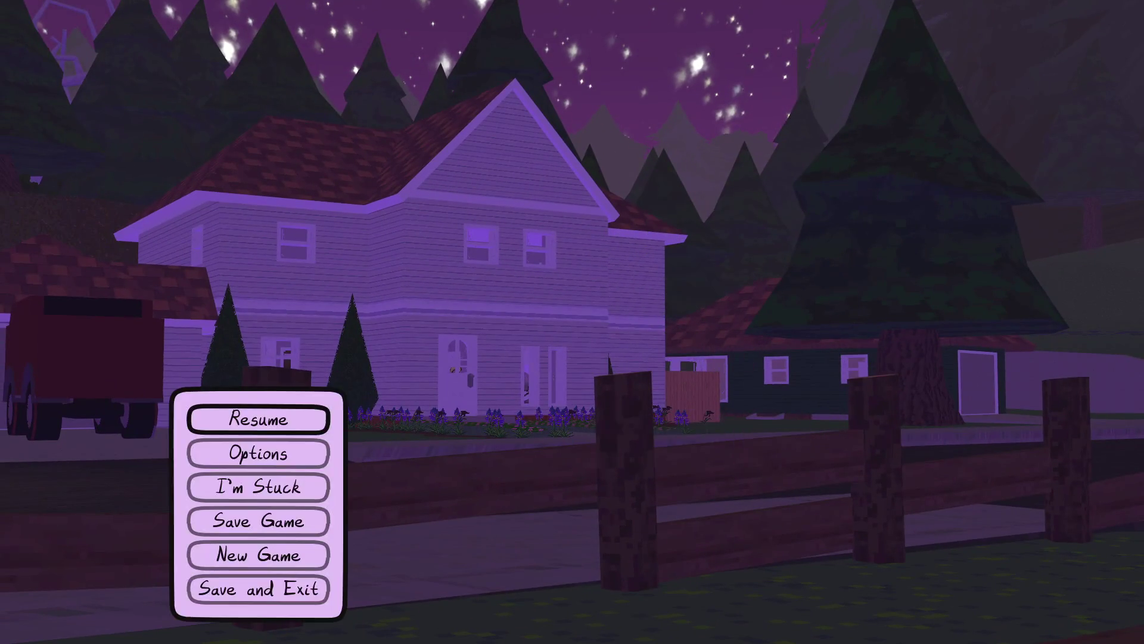
key(alt+Tab)
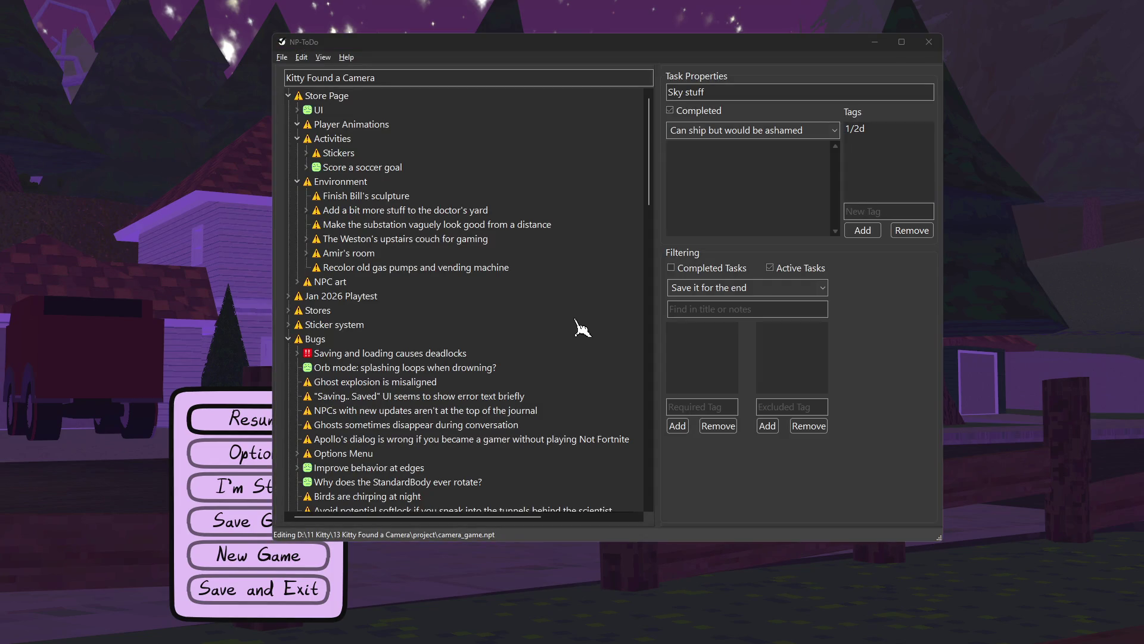
key(alt+Tab)
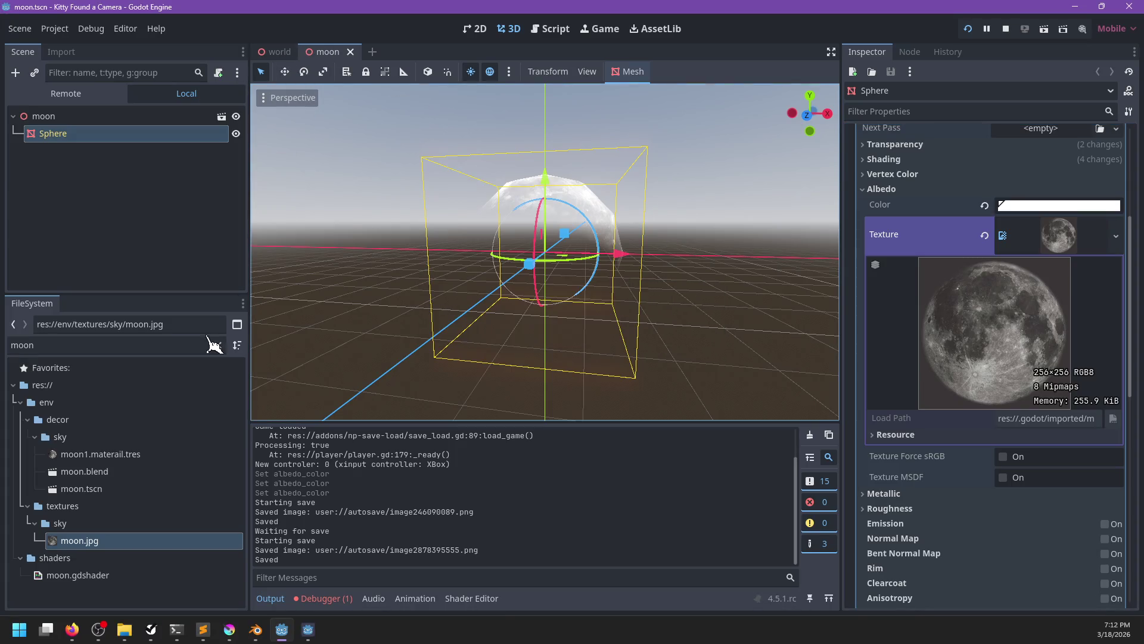
- Filter the FileSystem for 'ui' and open the ui.tscn scene
text(p)
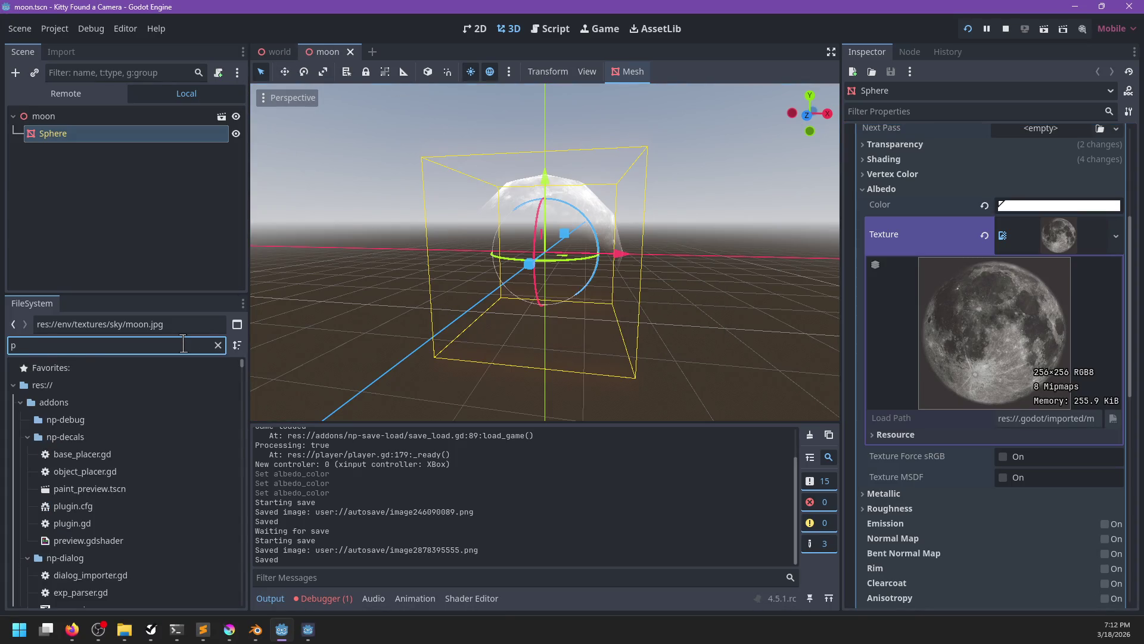
key(BackSpace)
text(ui)
double_click(110, 596)
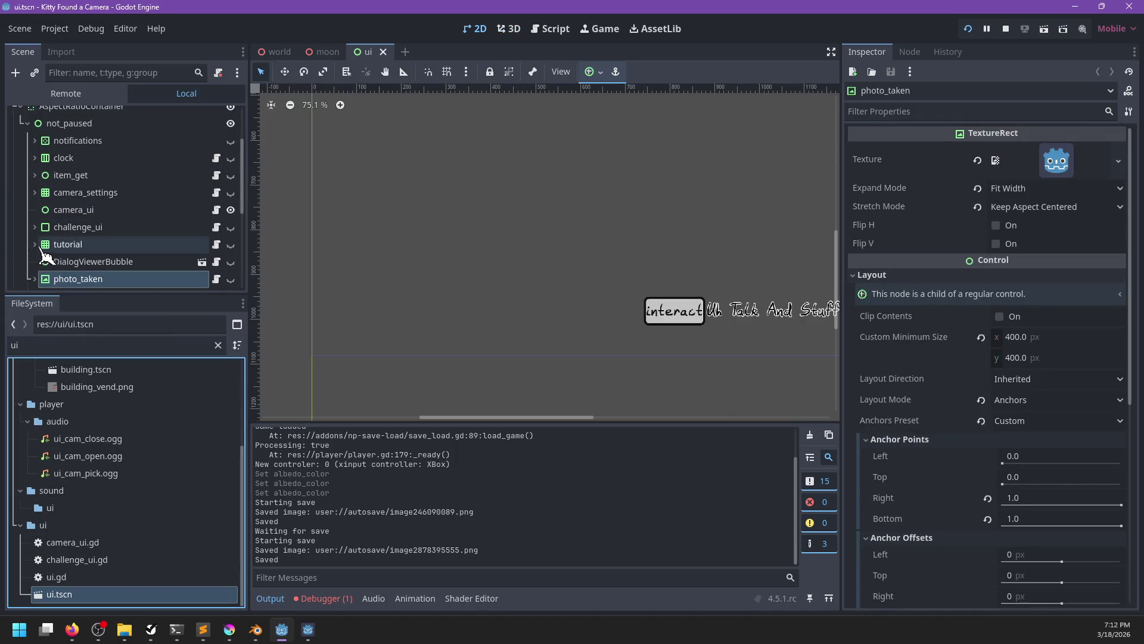
- Enable Small on the tutorial's input_prompt1–4 and save the ui scene
click(43, 247)
scroll(60, 254, down, 2)
click(34, 200)
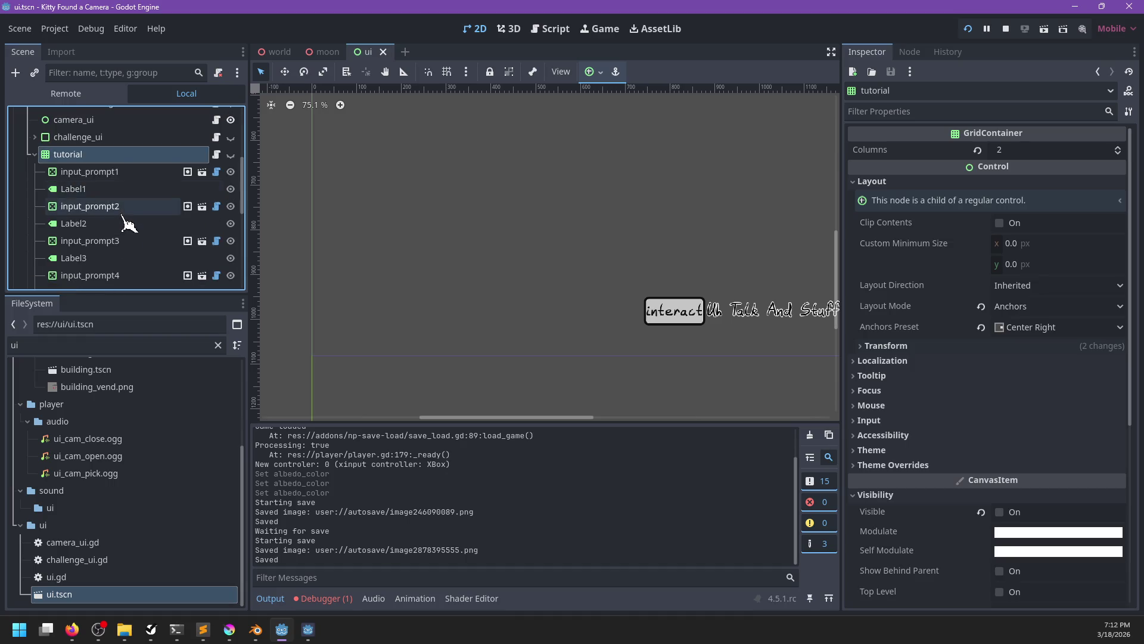
click(89, 172)
ctrl+click(89, 206)
ctrl+click(89, 241)
ctrl+click(128, 277)
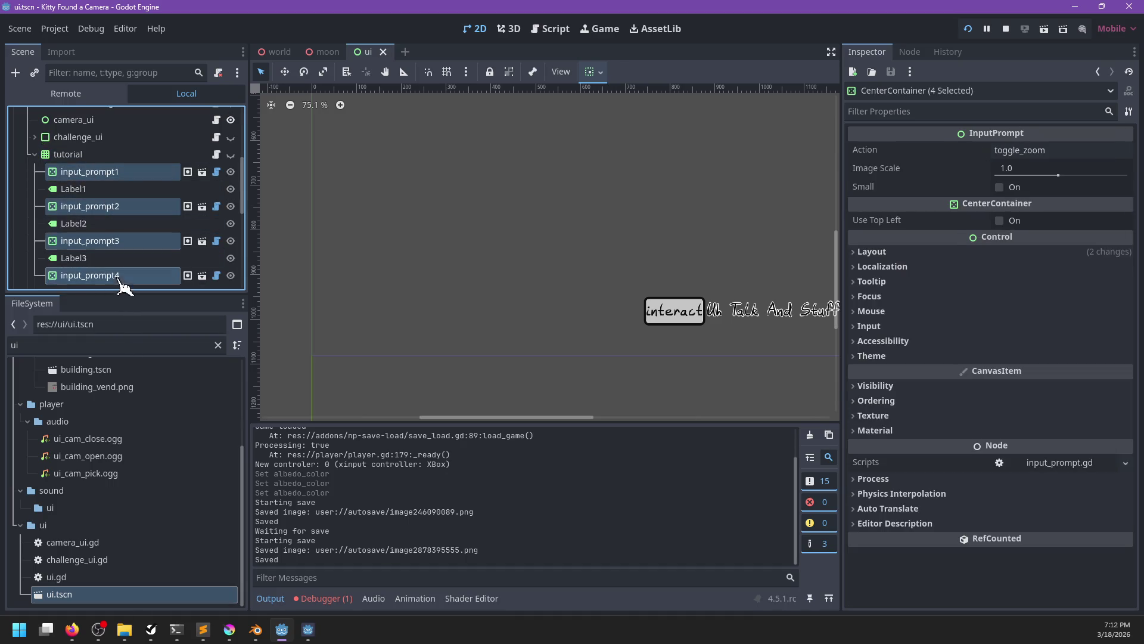
click(1001, 187)
key(ctrl+s)
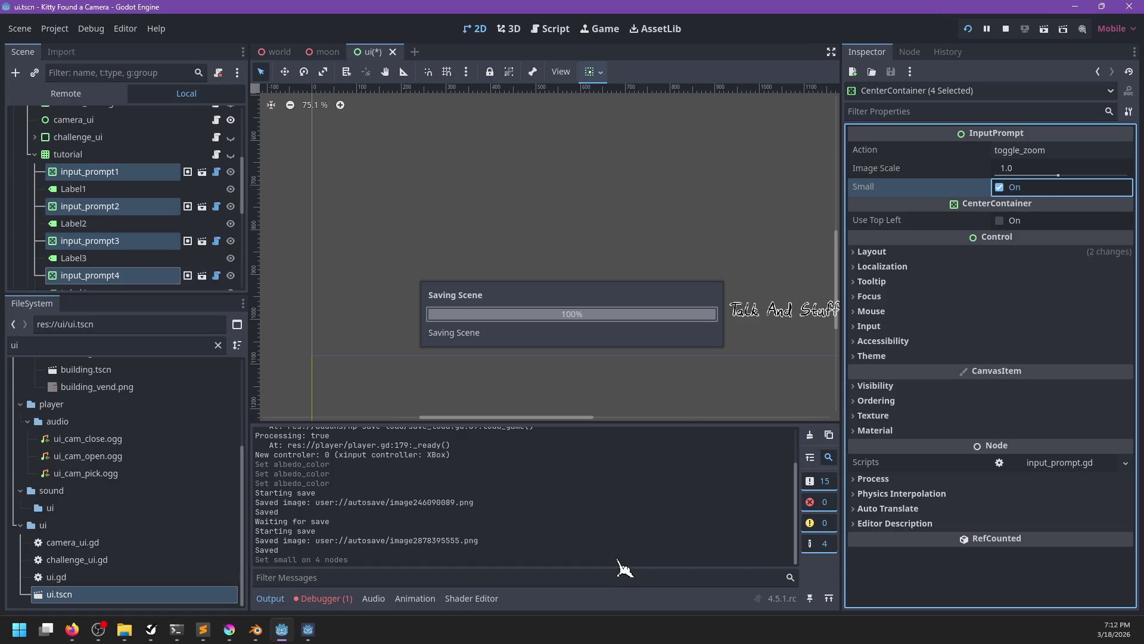
key(alt+Tab)
key(alt+Tab)
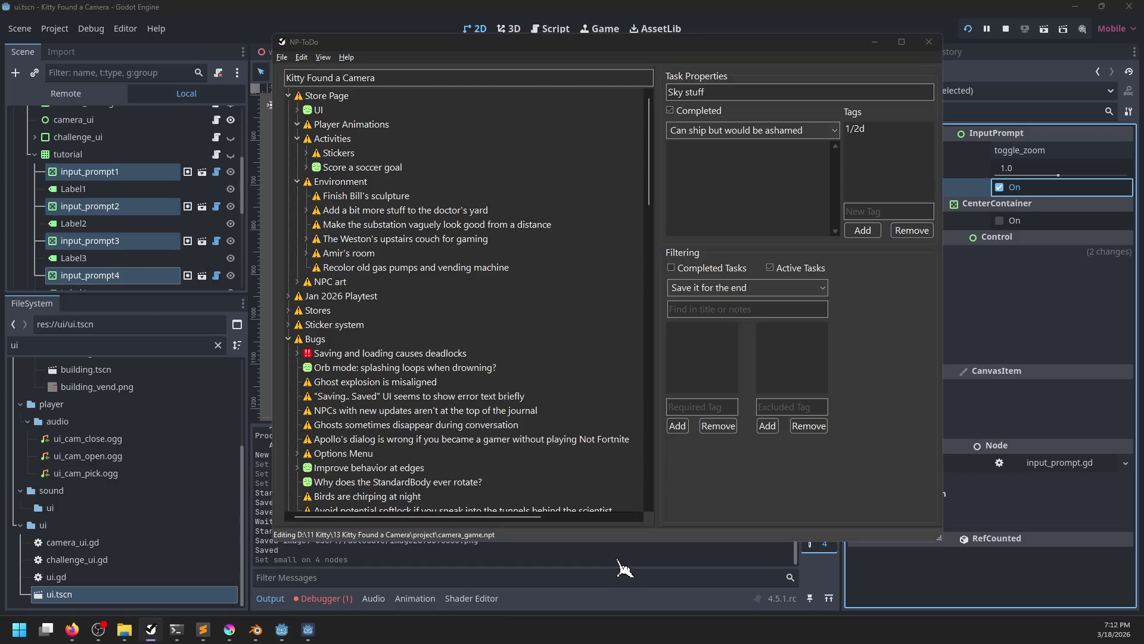
- View the smaller camera-mode prompts in the game, then select the tutorial grid node in Godot
key(Escape)
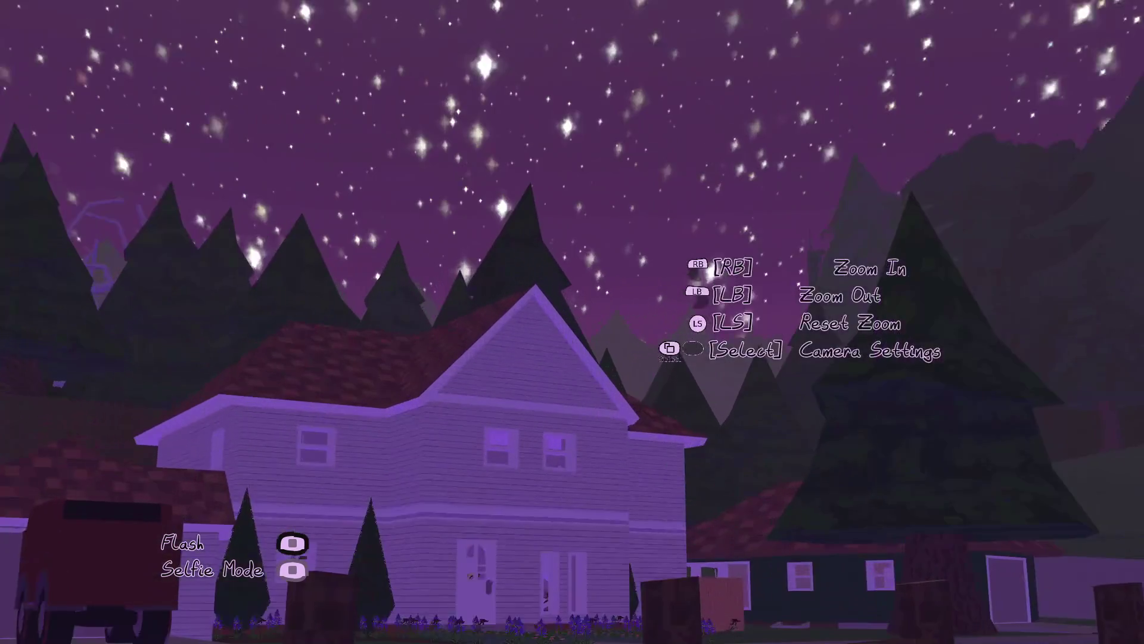
key(Escape)
key(alt+Tab)
key(alt+Tab)
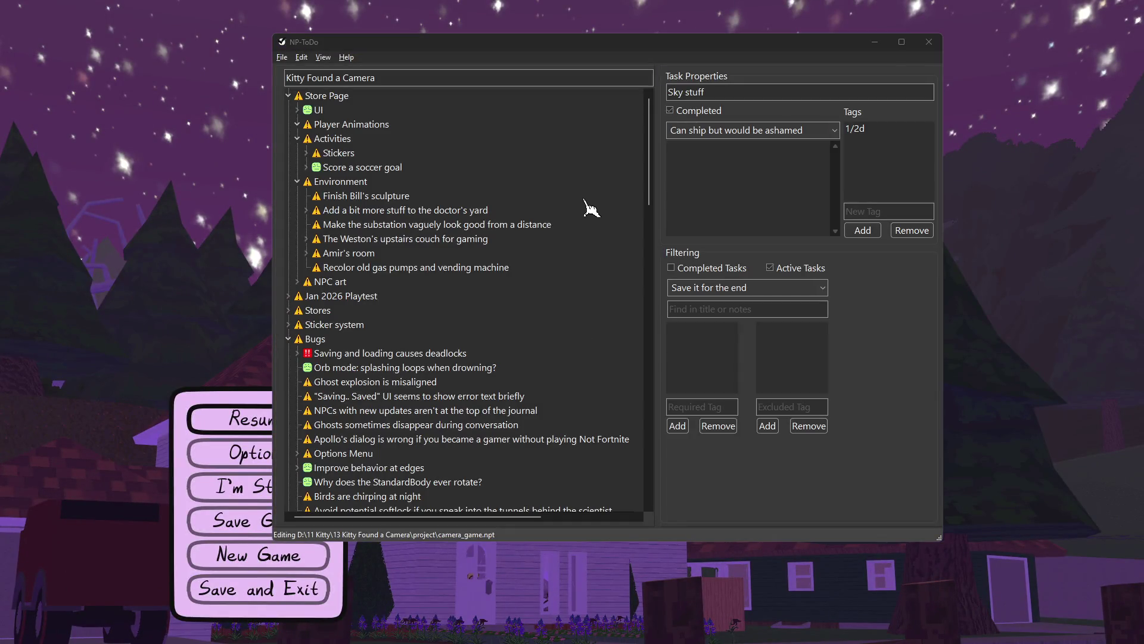
key(alt+Tab)
key(alt+Tab)
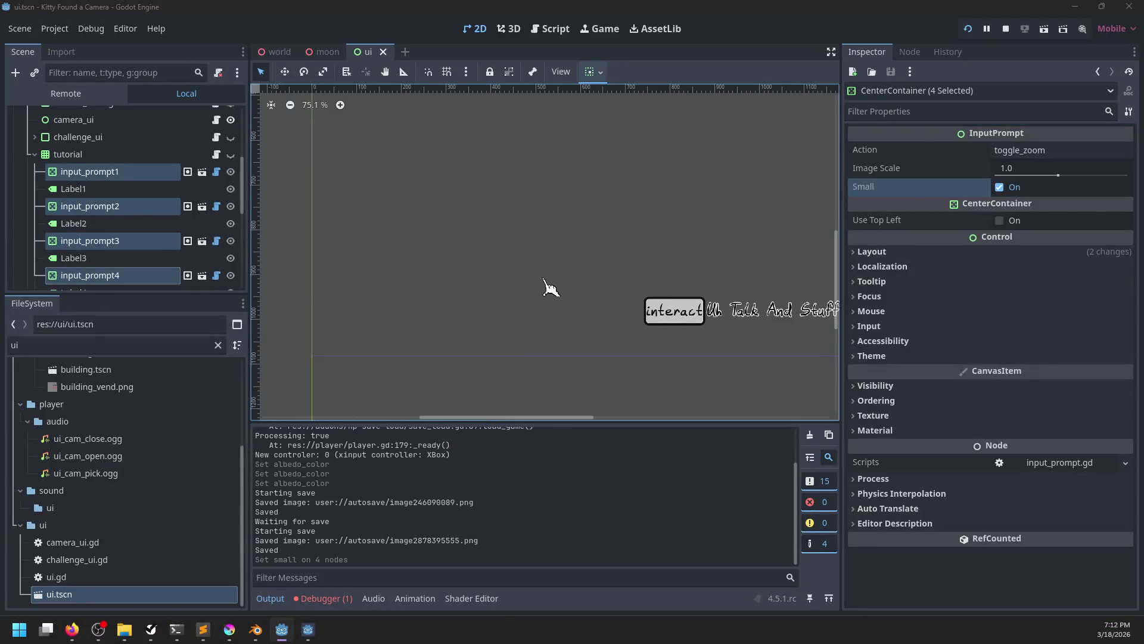
key(alt+Tab)
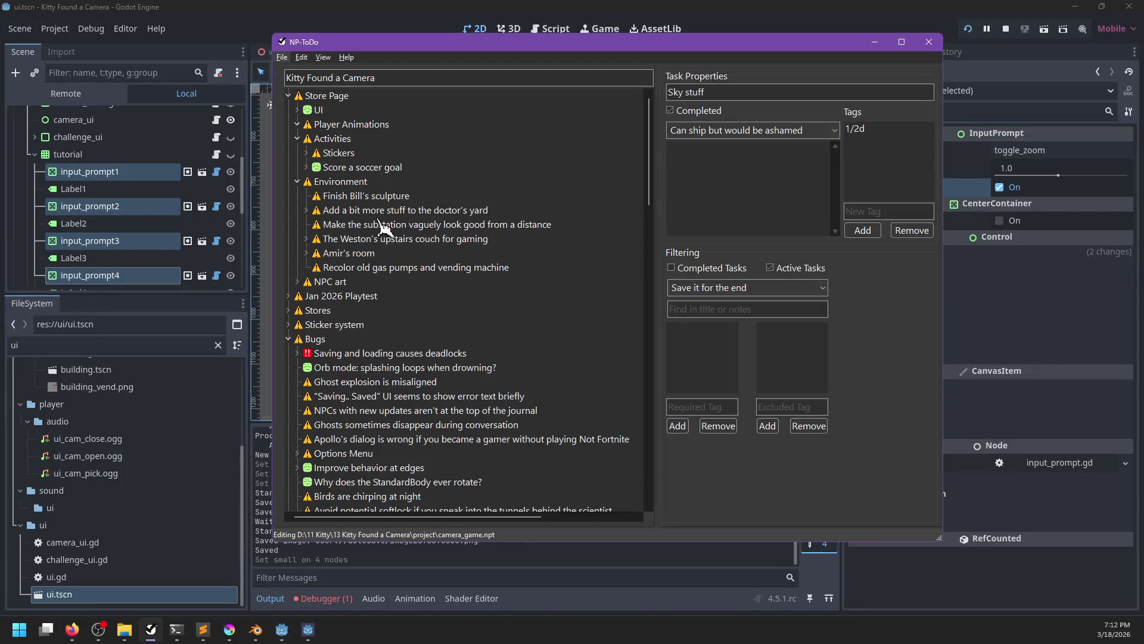
key(alt+Tab)
double_click(92, 154)
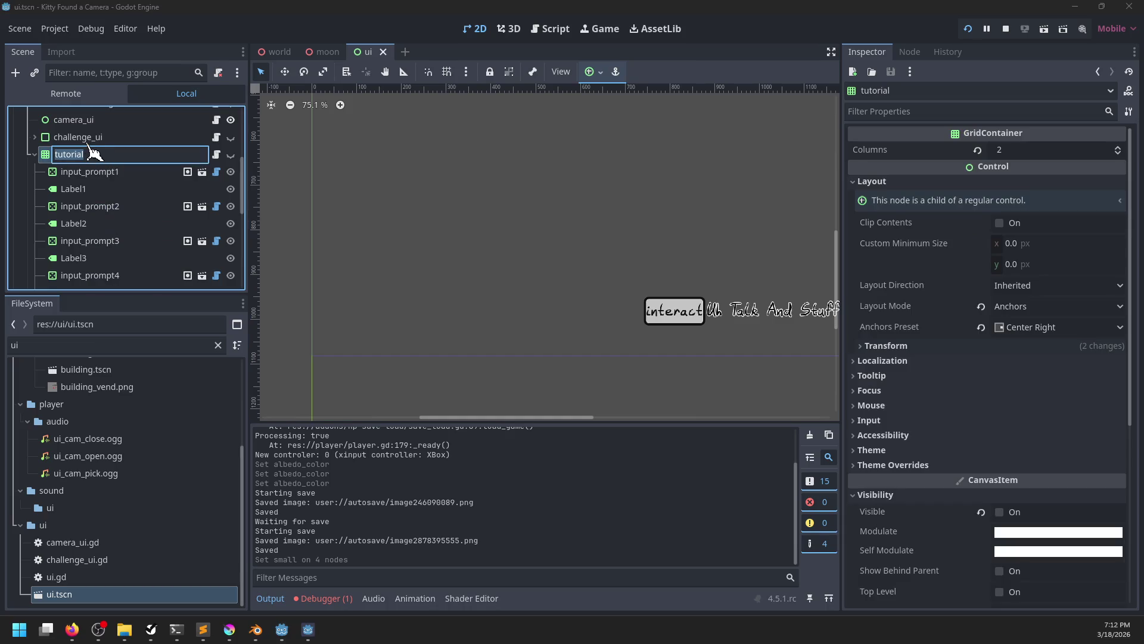
- Override the tutorial grid's Theme Constants V Separation to 30 and save the ui scene
key(Return)
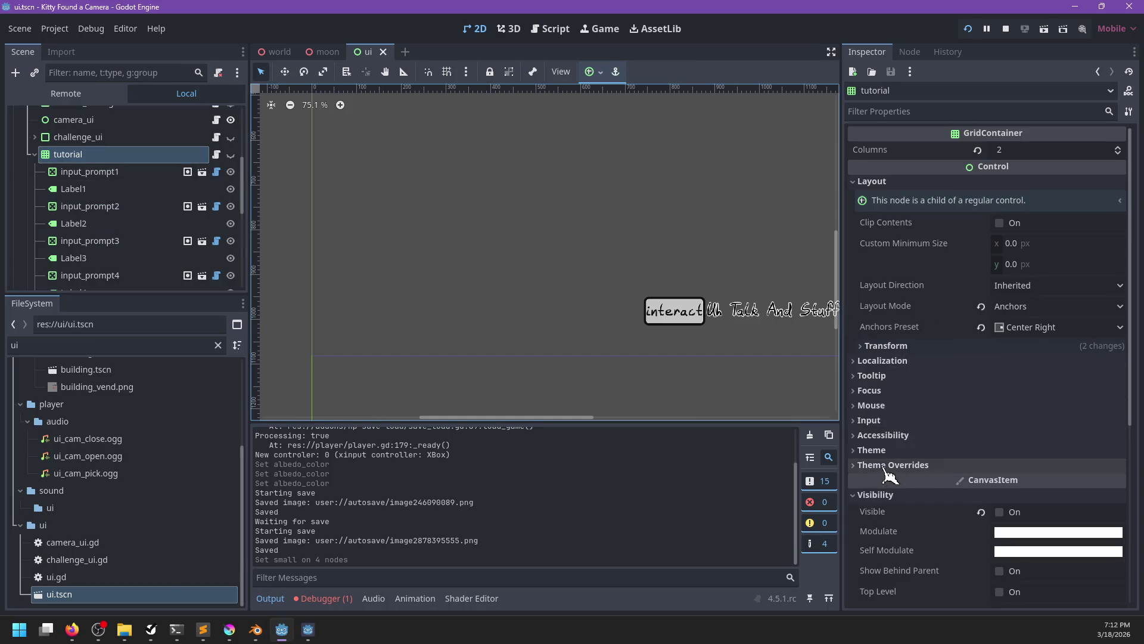
click(883, 466)
click(946, 481)
click(890, 517)
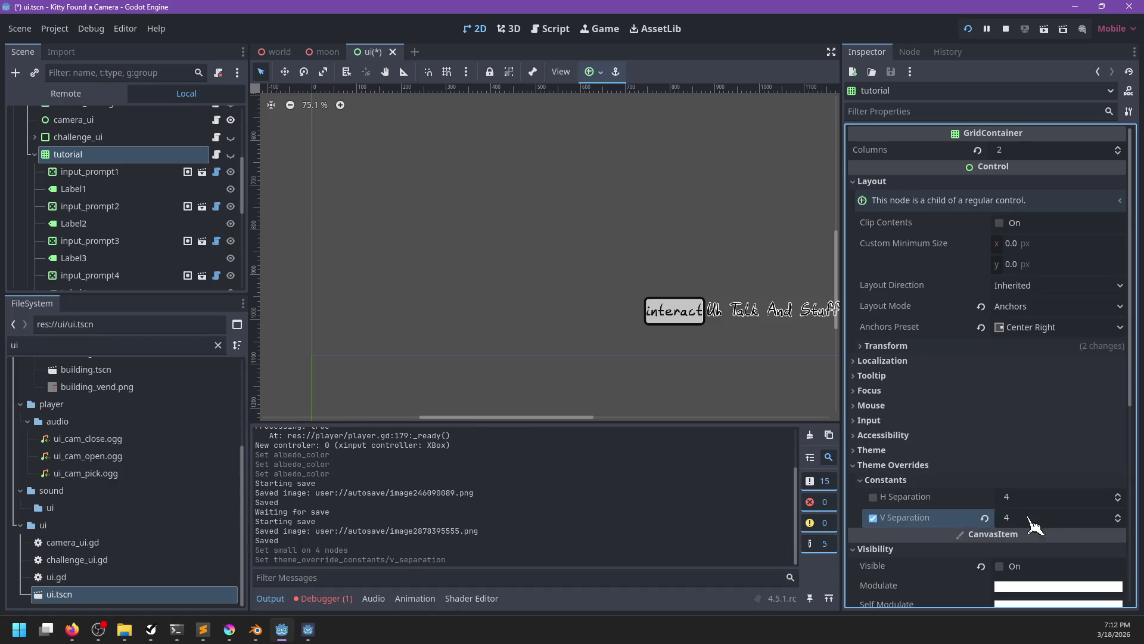
key(Return)
key(ctrl+s)
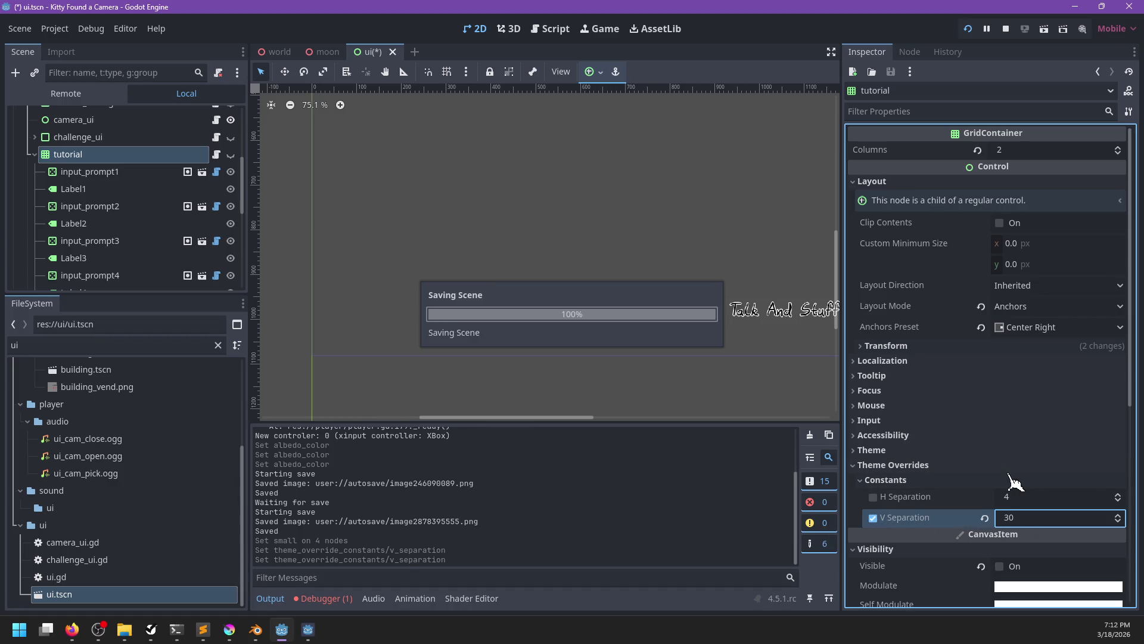
key(alt+Tab)
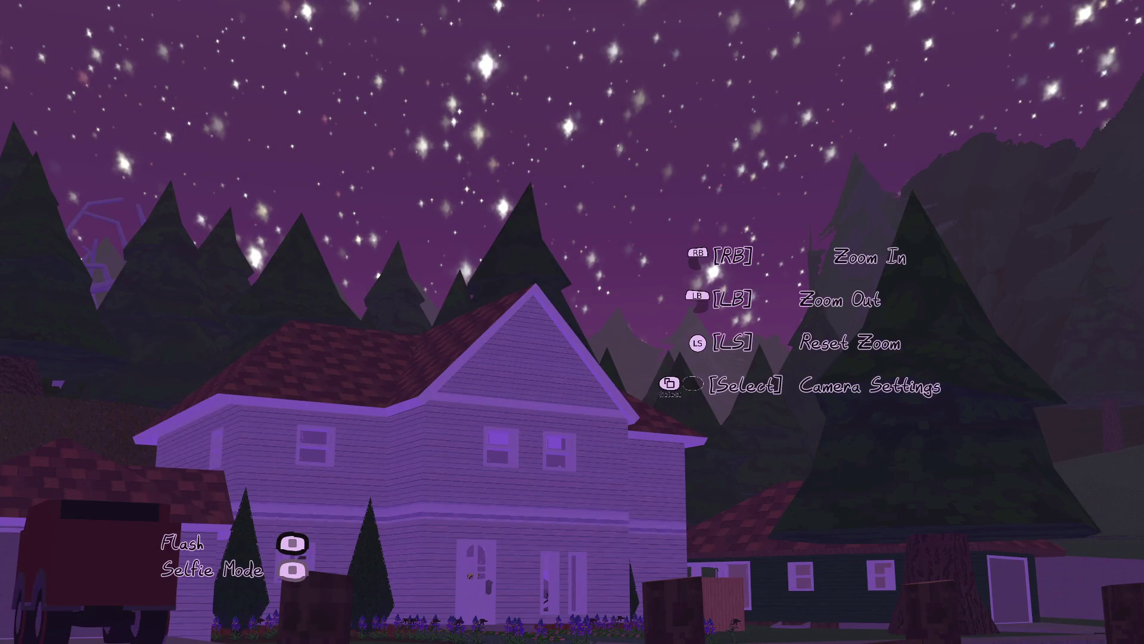
- Zoom the game camera in and out repeatedly to check the wider-spaced prompts
scroll(572, 322, up, 5)
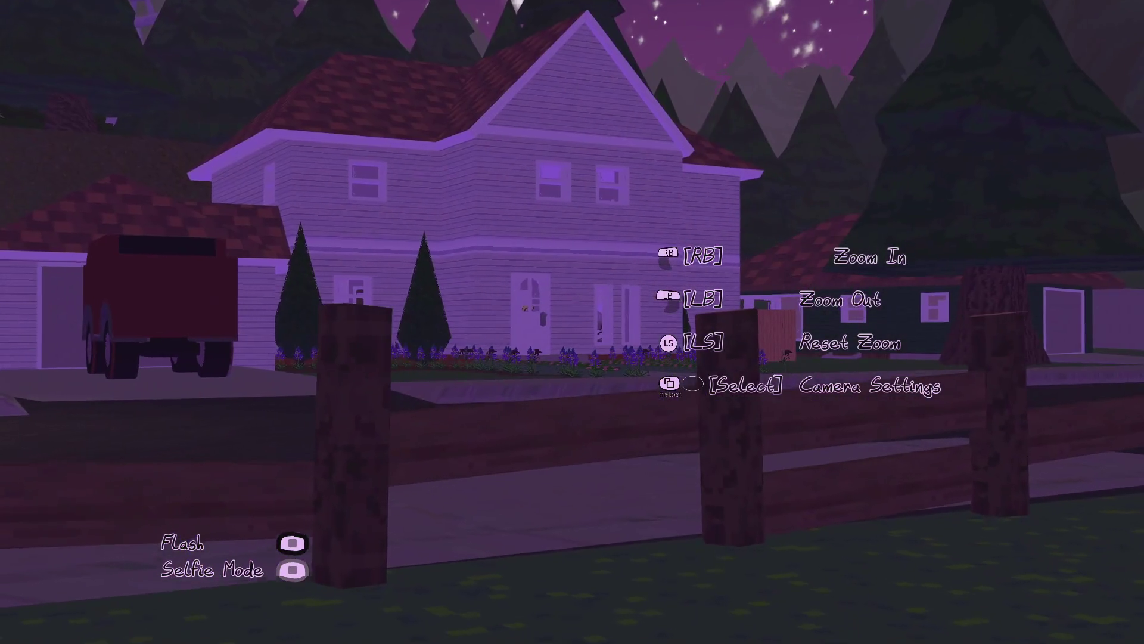
scroll(572, 322, down, 5)
scroll(572, 322, up, 5)
key(Escape)
key(Escape)
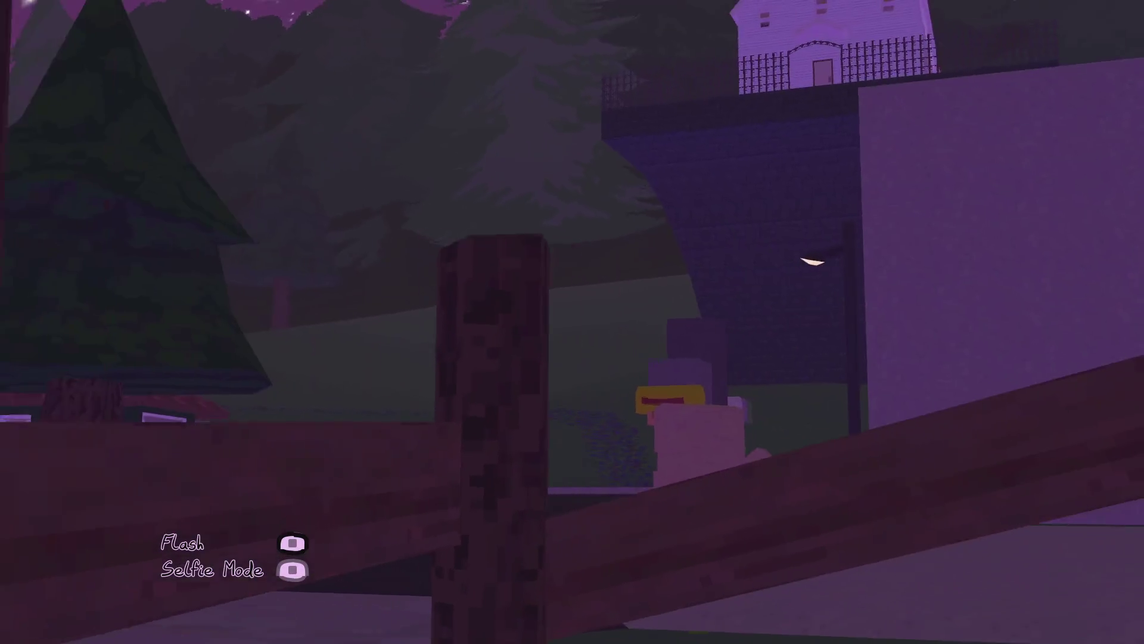
scroll(572, 322, up, 5)
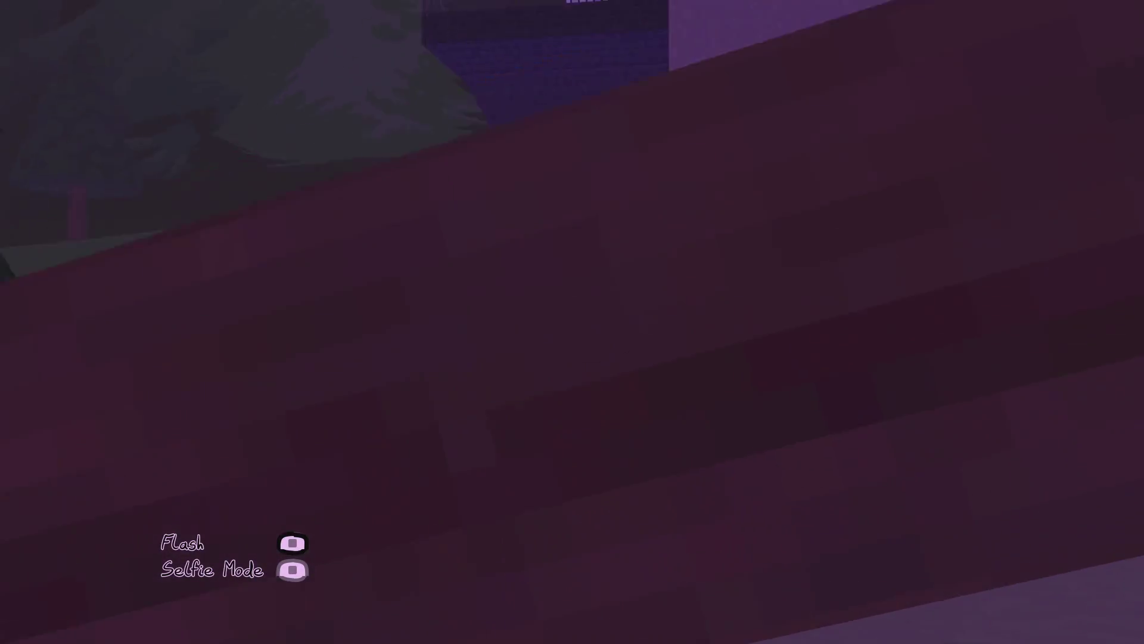
scroll(573, 322, down, 5)
scroll(572, 322, up, 5)
scroll(572, 321, down, 5)
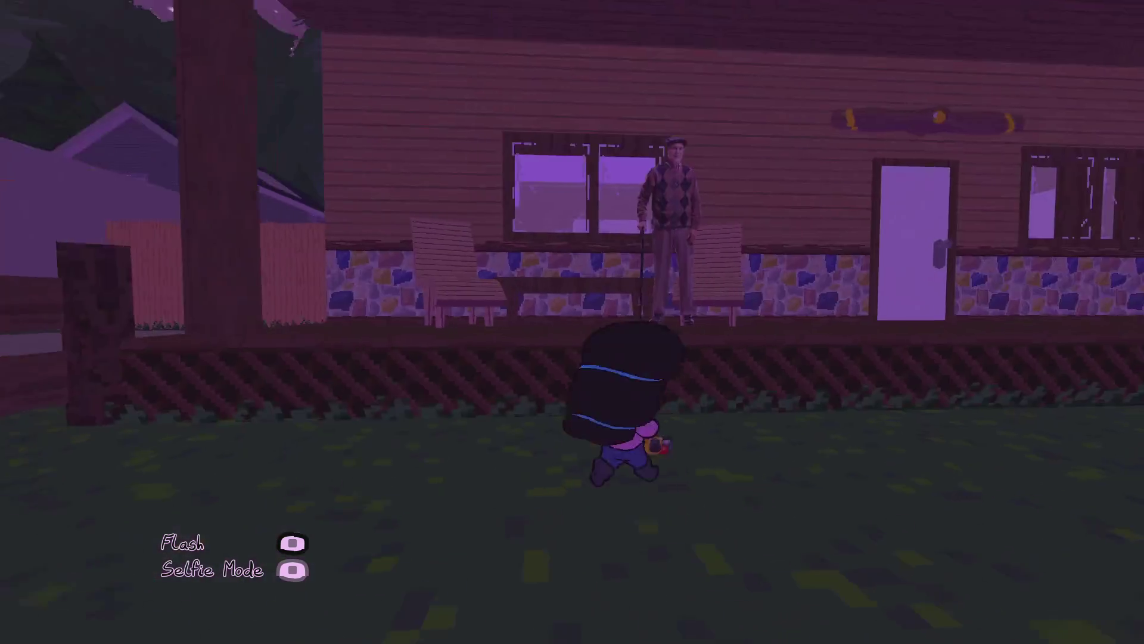
scroll(573, 322, up, 5)
scroll(572, 321, down, 5)
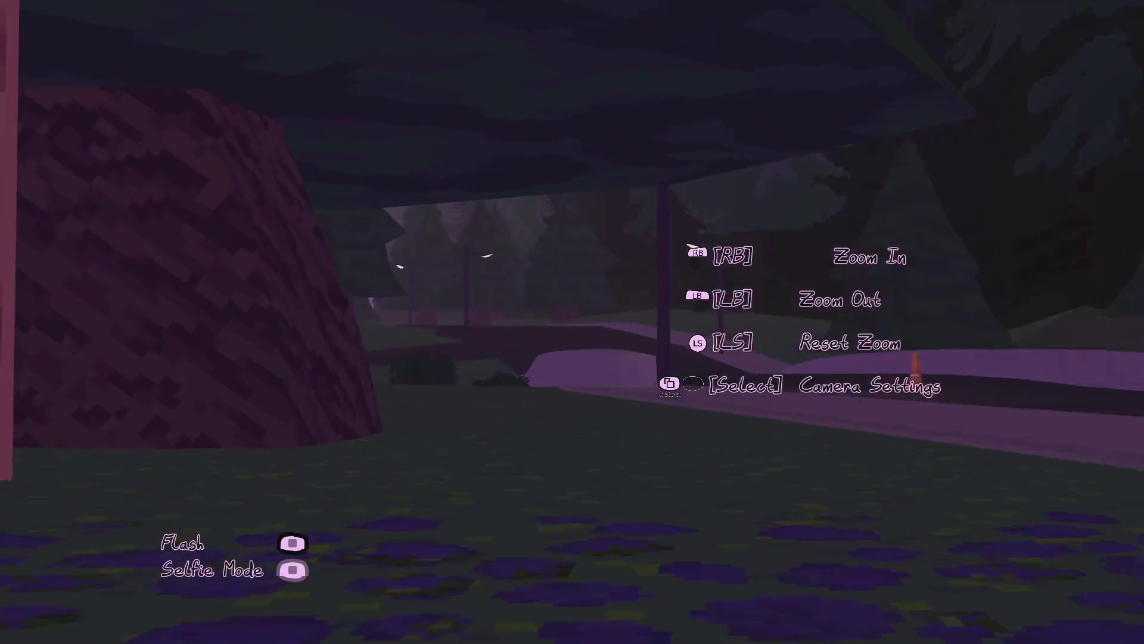
scroll(572, 322, down, 5)
scroll(572, 322, up, 3)
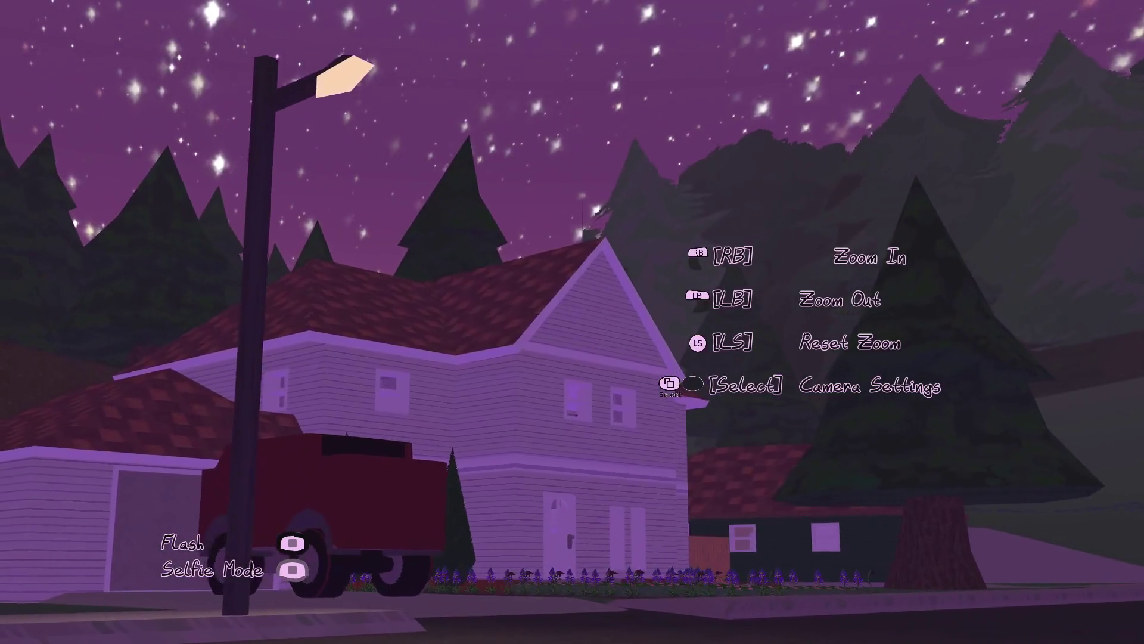
scroll(573, 322, up, 3)
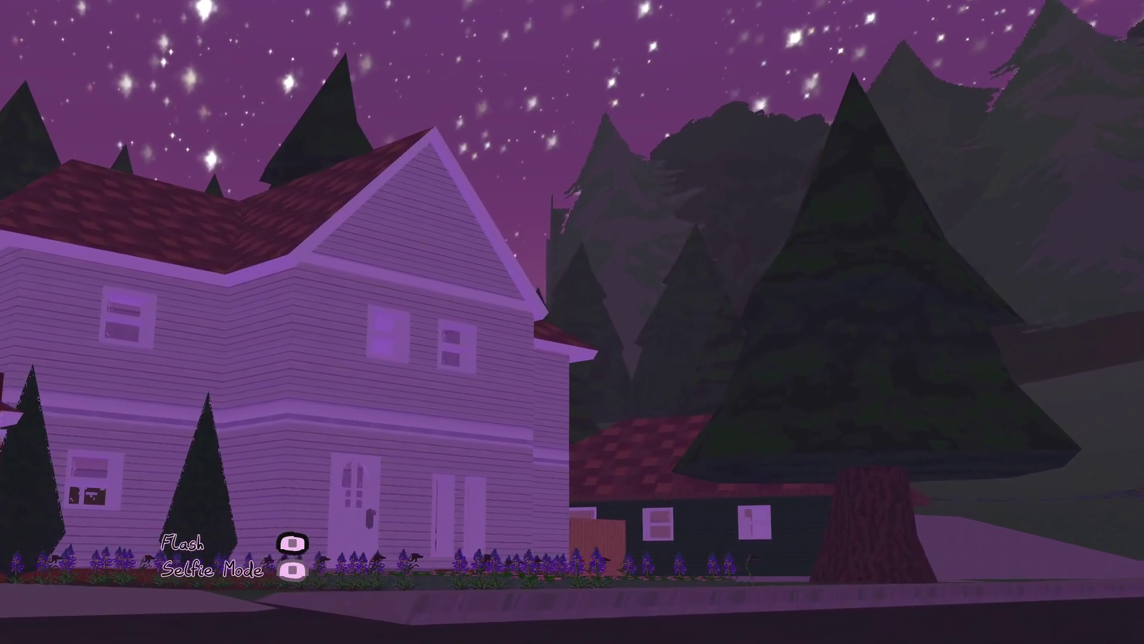
- Pan the camera right and left, turn on the flash, and pause the game
key(Right)
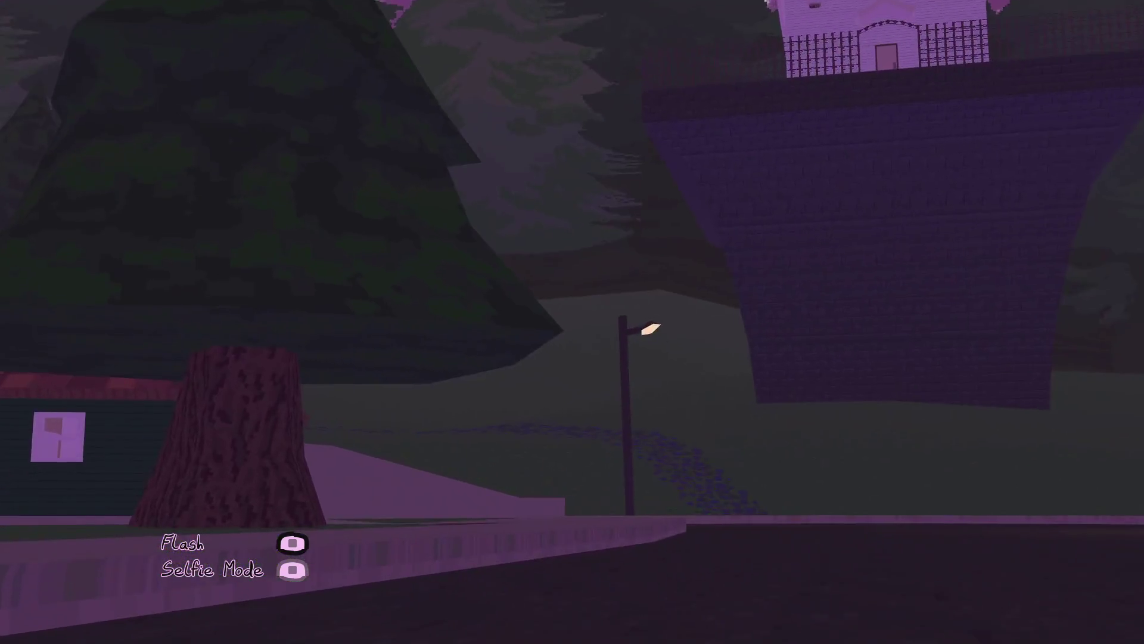
key(Left)
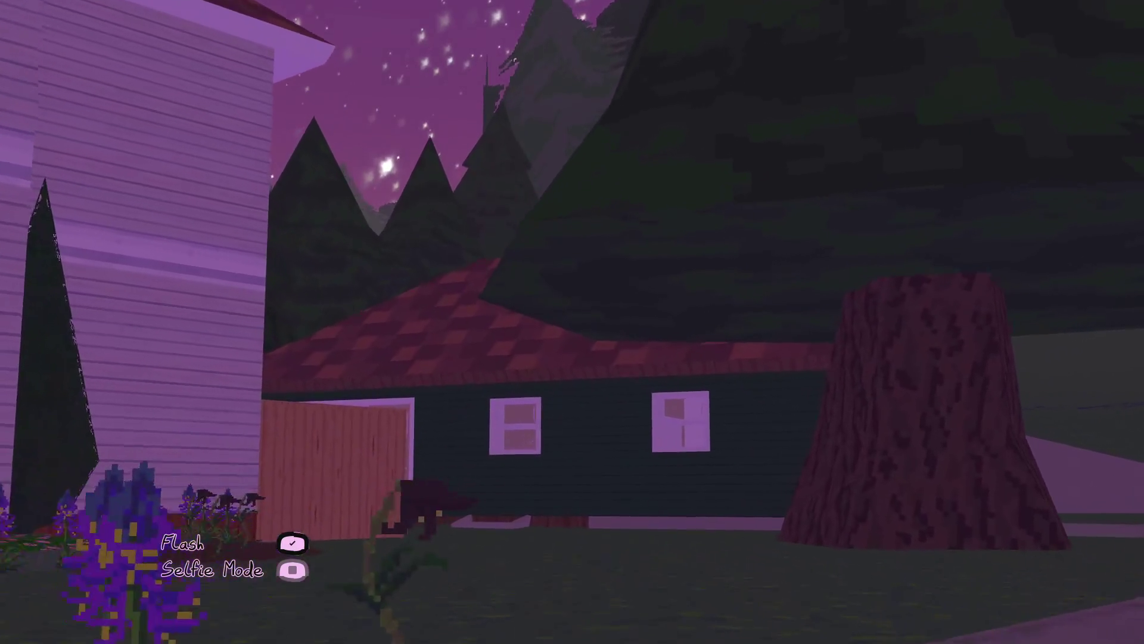
key(f)
scroll(572, 321, up, 3)
key(Right)
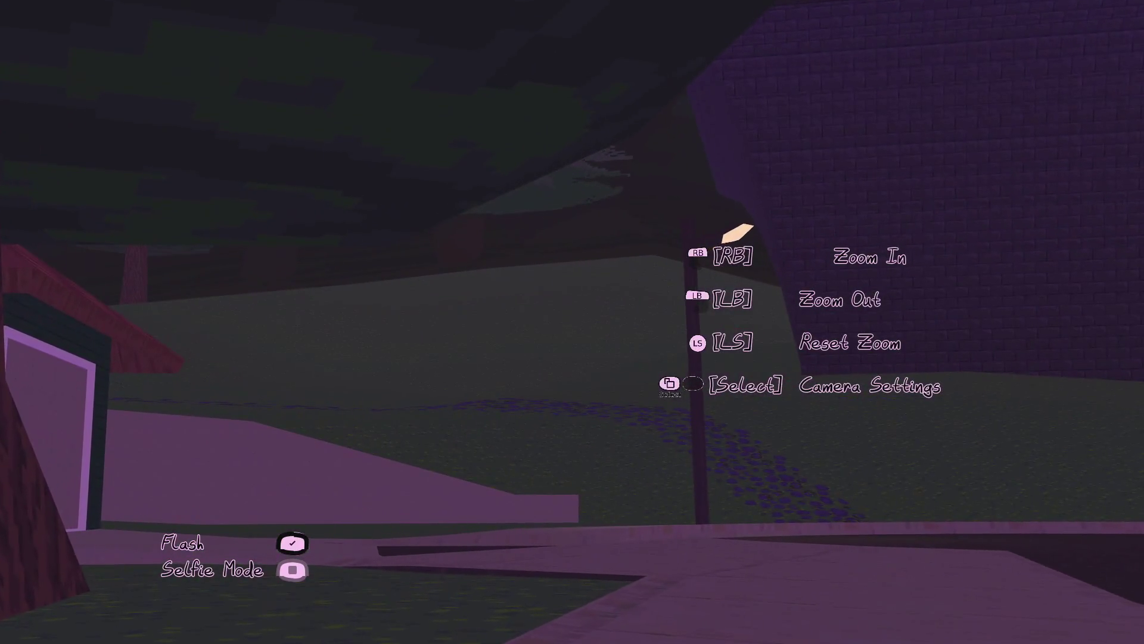
key(Escape)
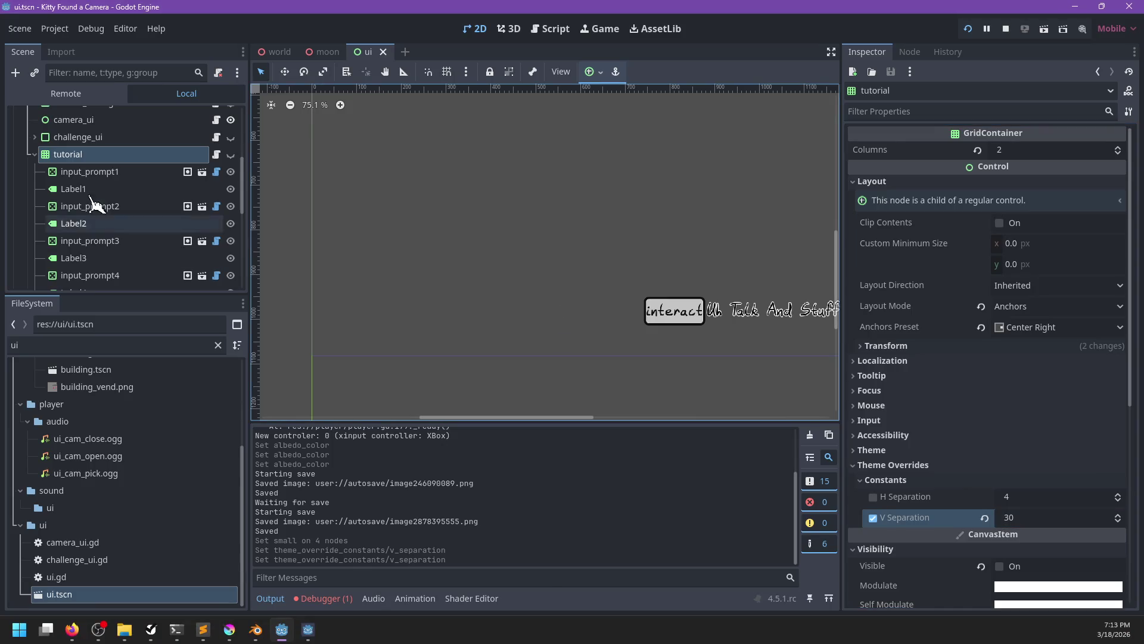
- Set the tutorial labels' horizontal alignment from Center to Left
click(89, 190)
ctrl+click(106, 260)
scroll(120, 265, down, 2)
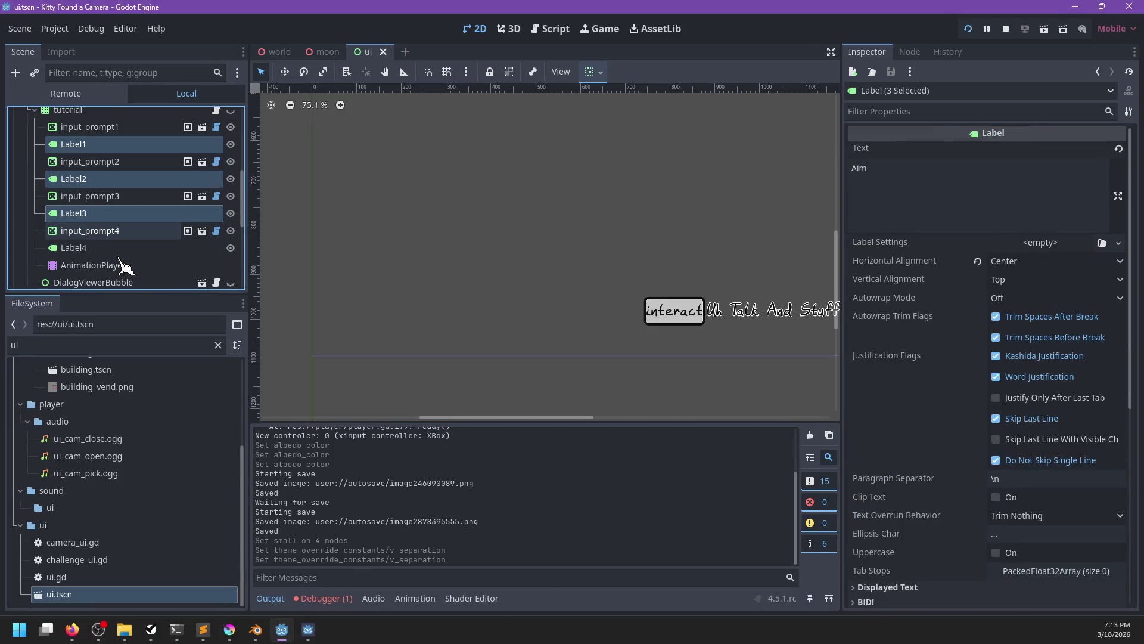
ctrl+click(111, 249)
click(1028, 266)
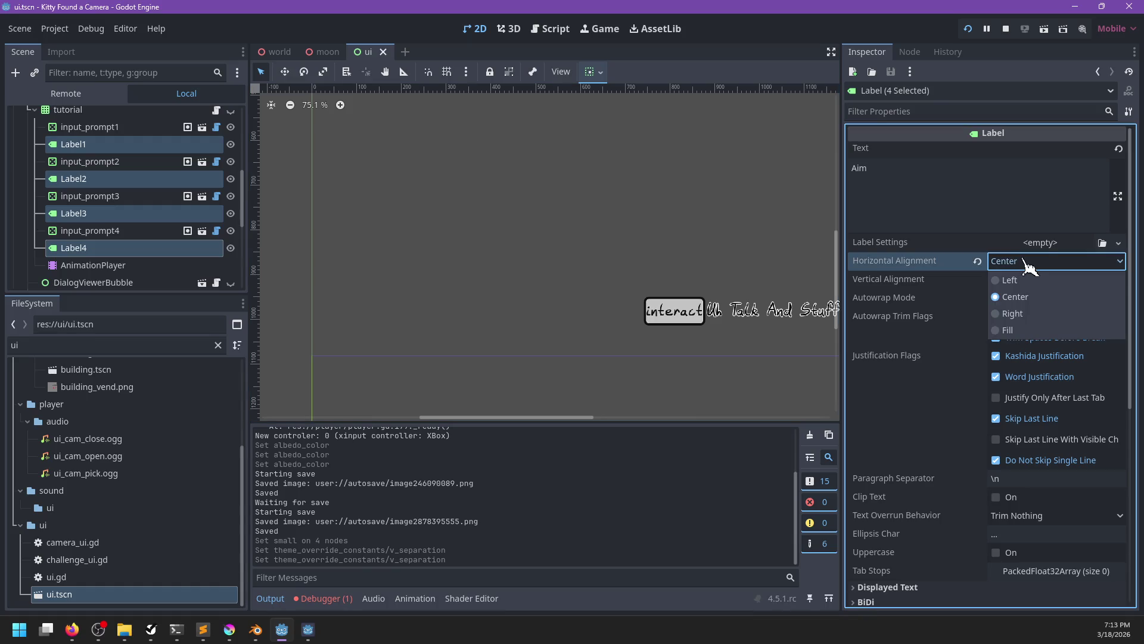
click(1021, 282)
- Select input_prompt1–4 and save the ui scene
scroll(638, 325, down, 1)
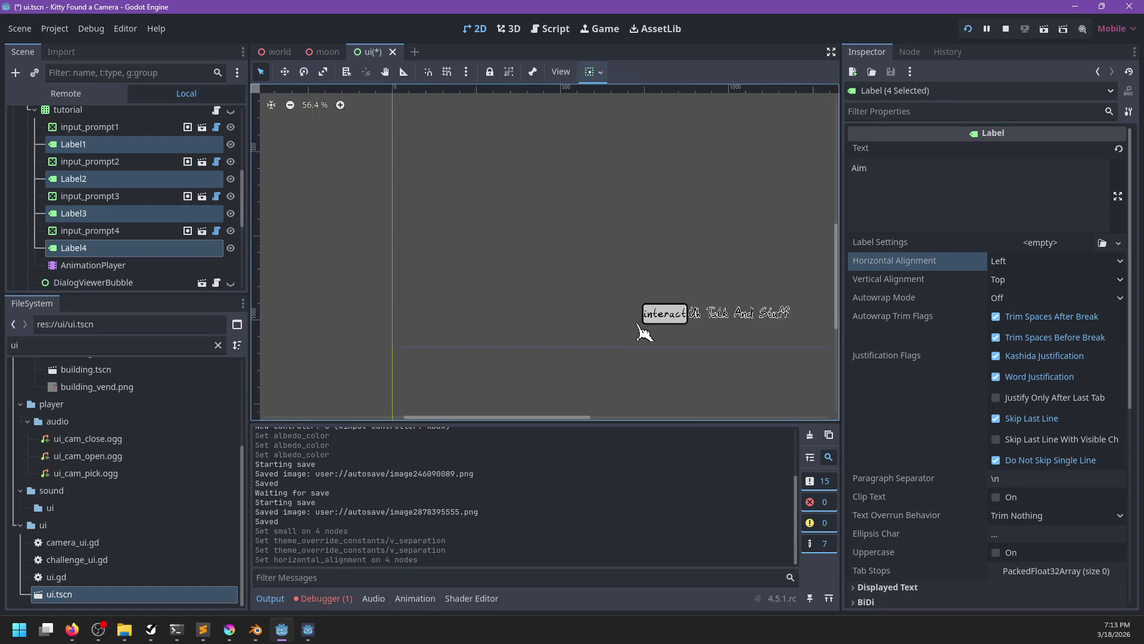
click(91, 232)
ctrl+click(107, 200)
ctrl+click(112, 162)
ctrl+click(112, 128)
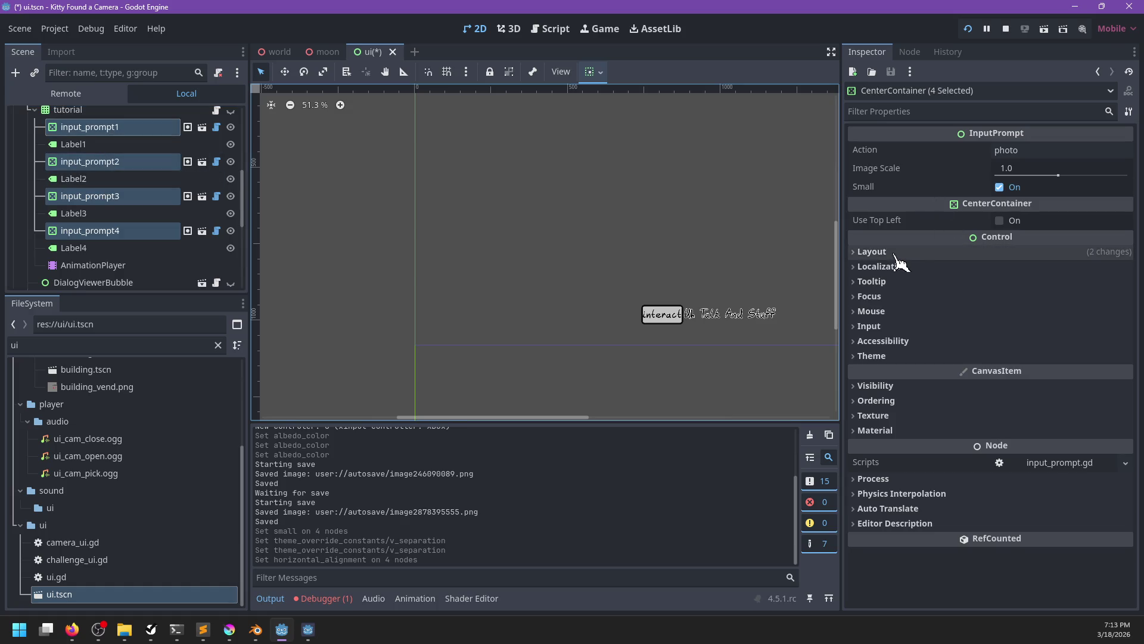
key(ctrl+s)
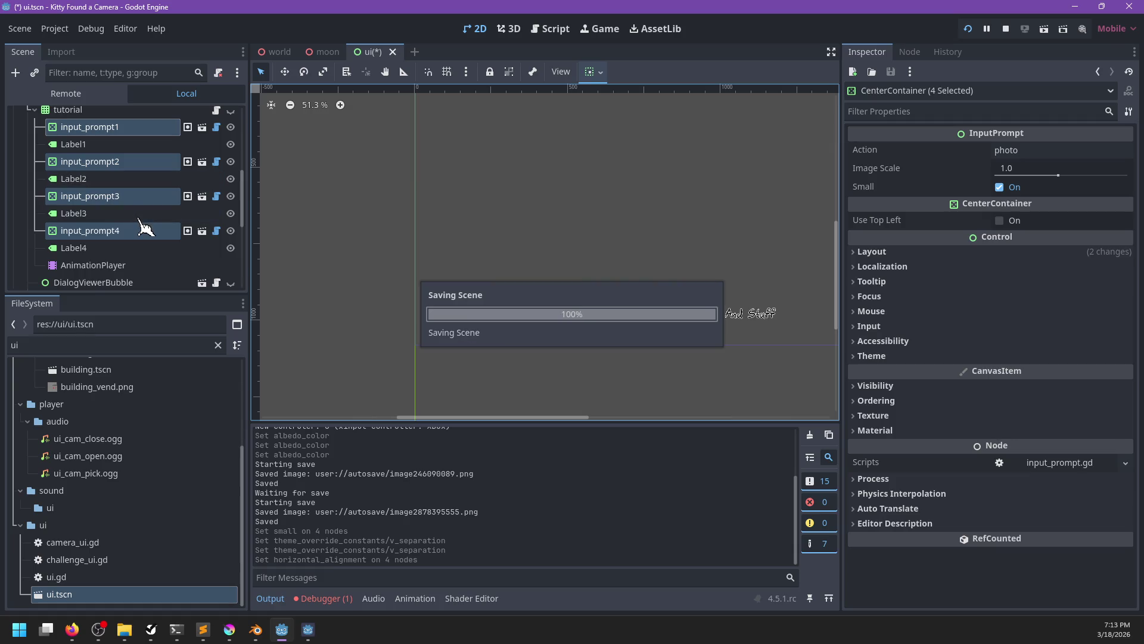
- Resume the game, snap a test photo, run toward the cabin, re-raise the camera, and pause
key(alt+Tab)
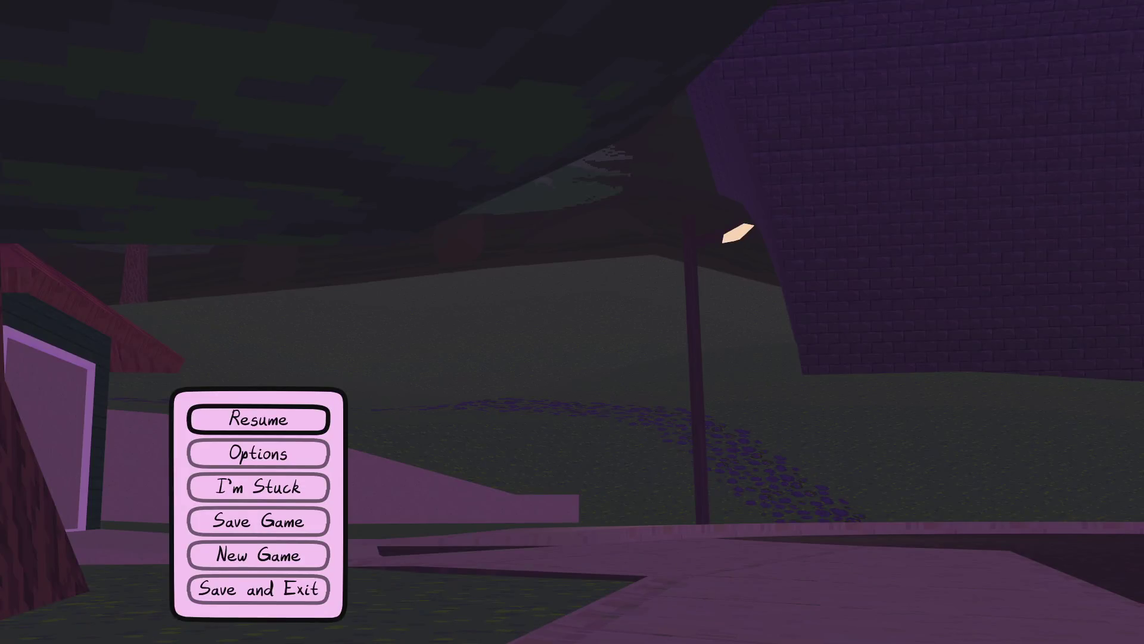
key(Escape)
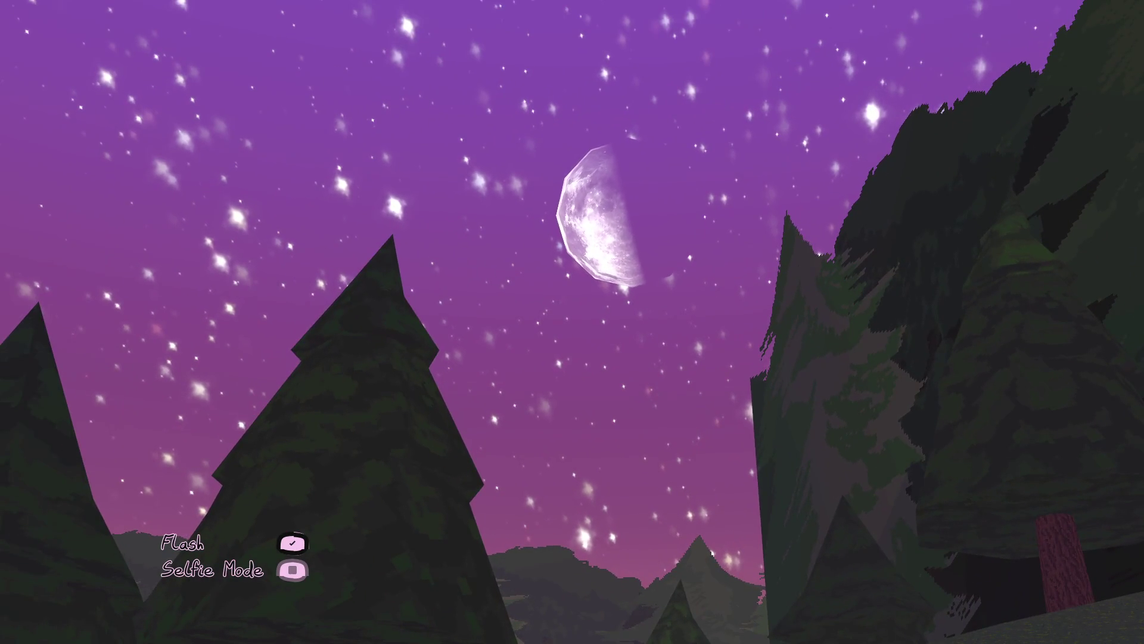
click(573, 322)
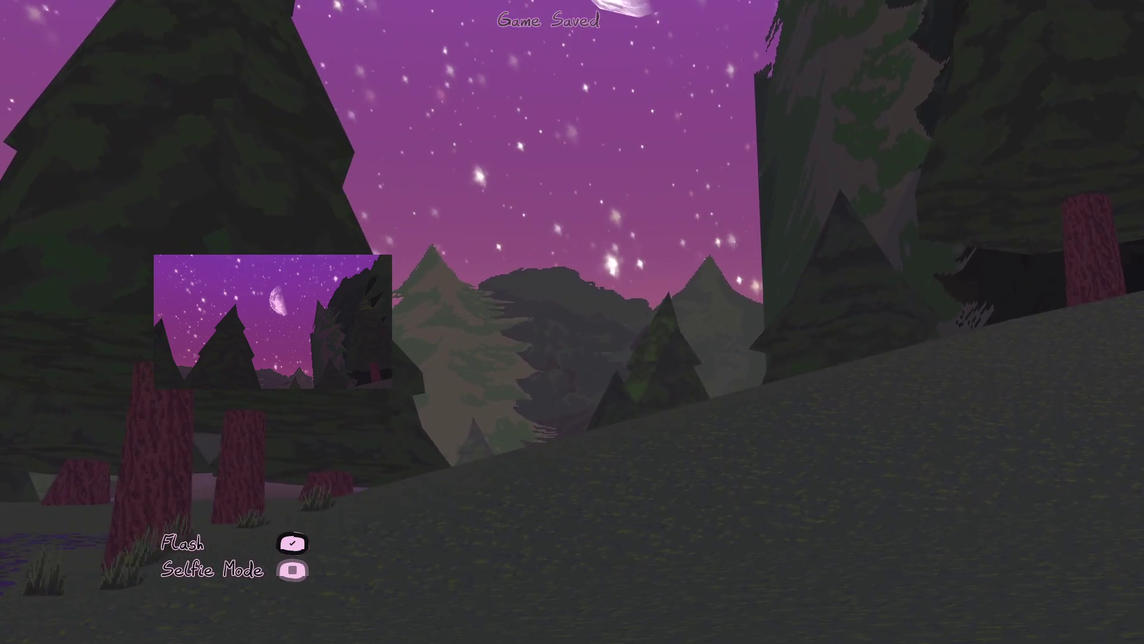
key(w)
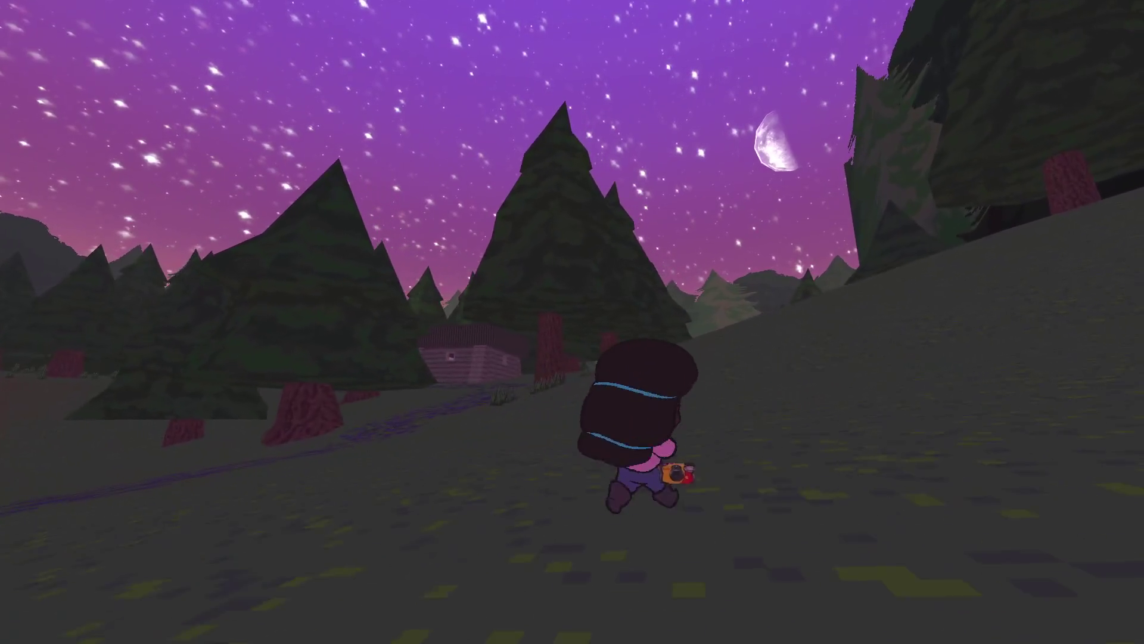
key(w)
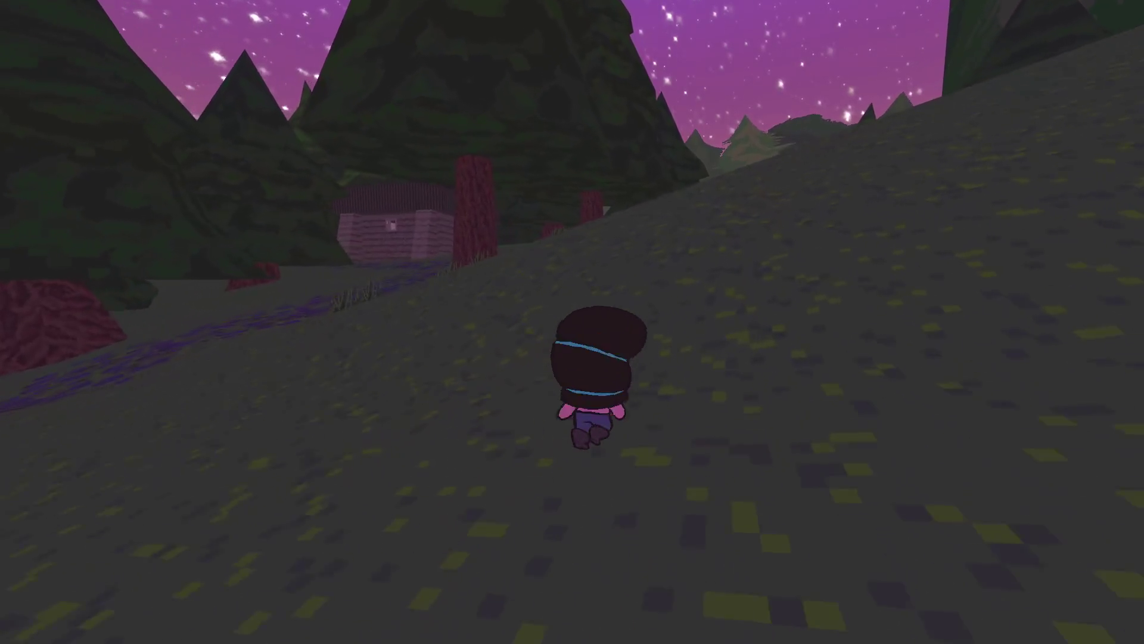
key(w)
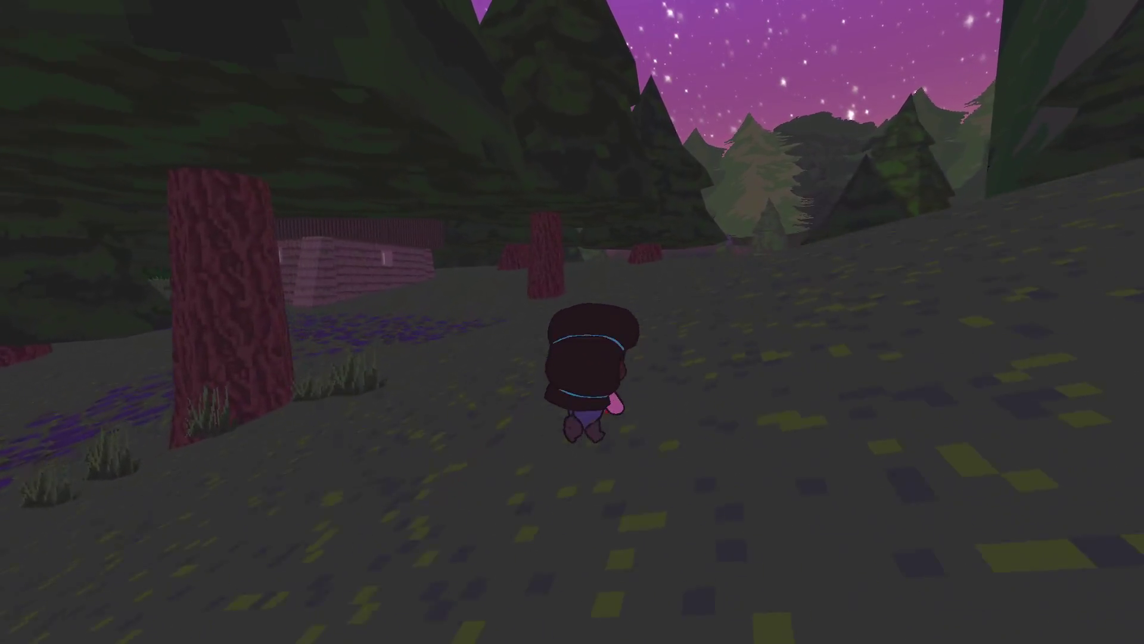
key(c)
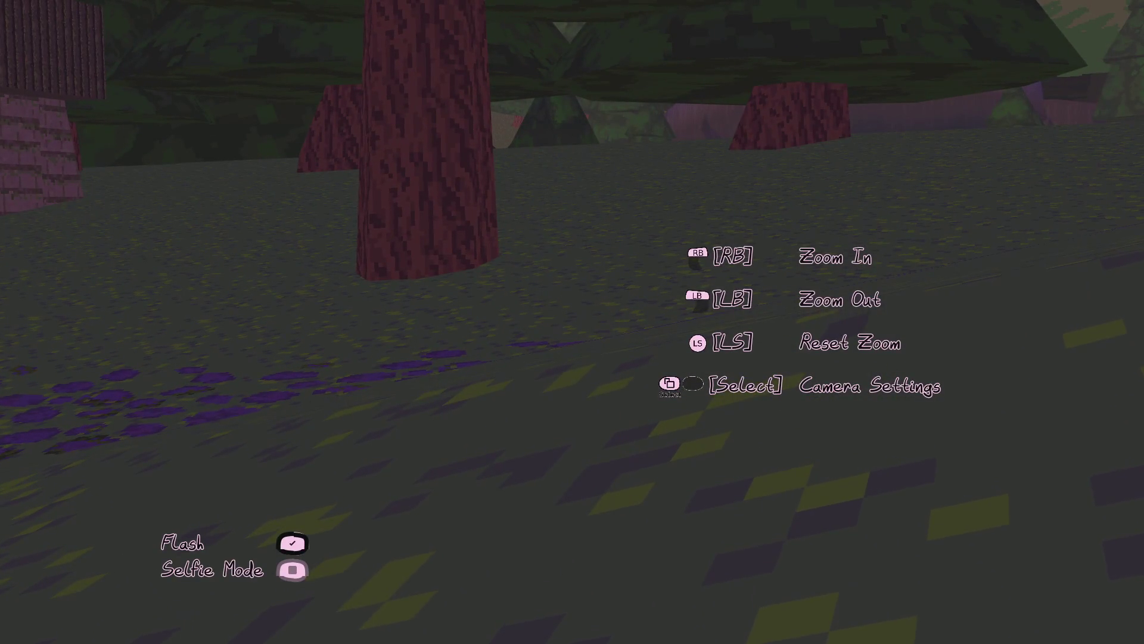
key(Escape)
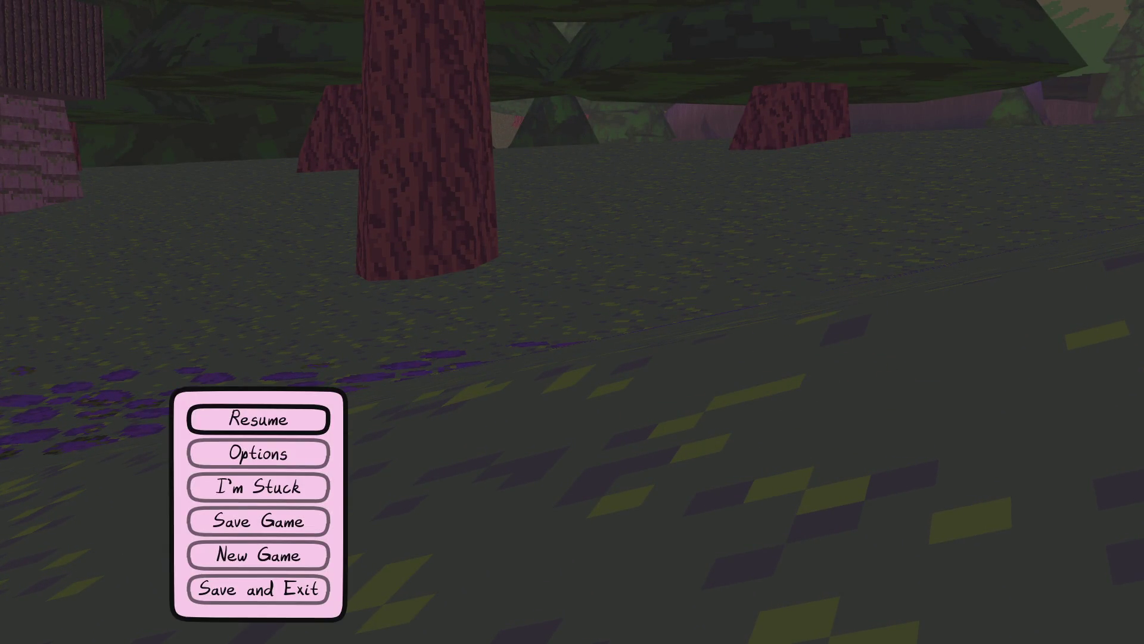
key(alt+Tab)
- Search the script for 'cam_set_' and jump to the cam_set_zoom definition
click(510, 30)
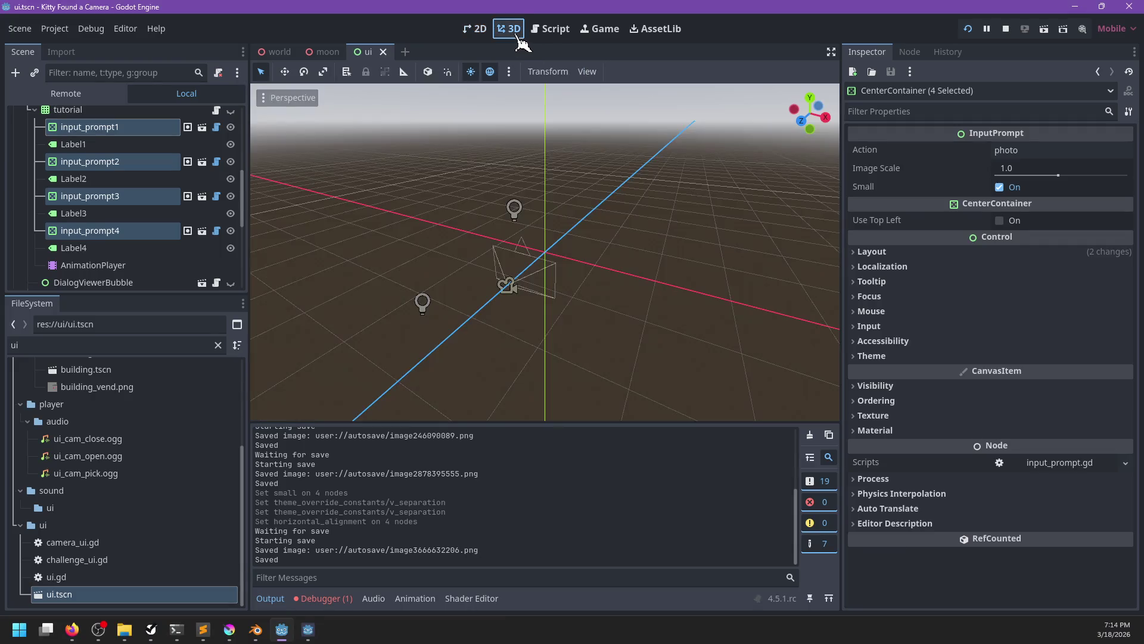
click(549, 29)
key(ctrl+f)
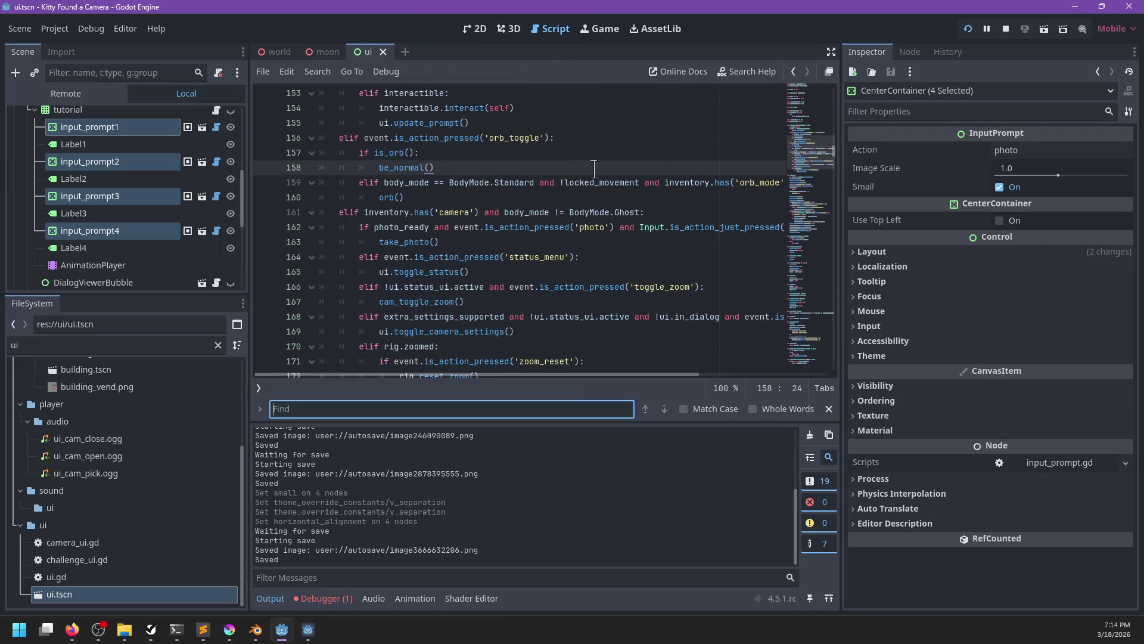
text(cam_set_zoom)
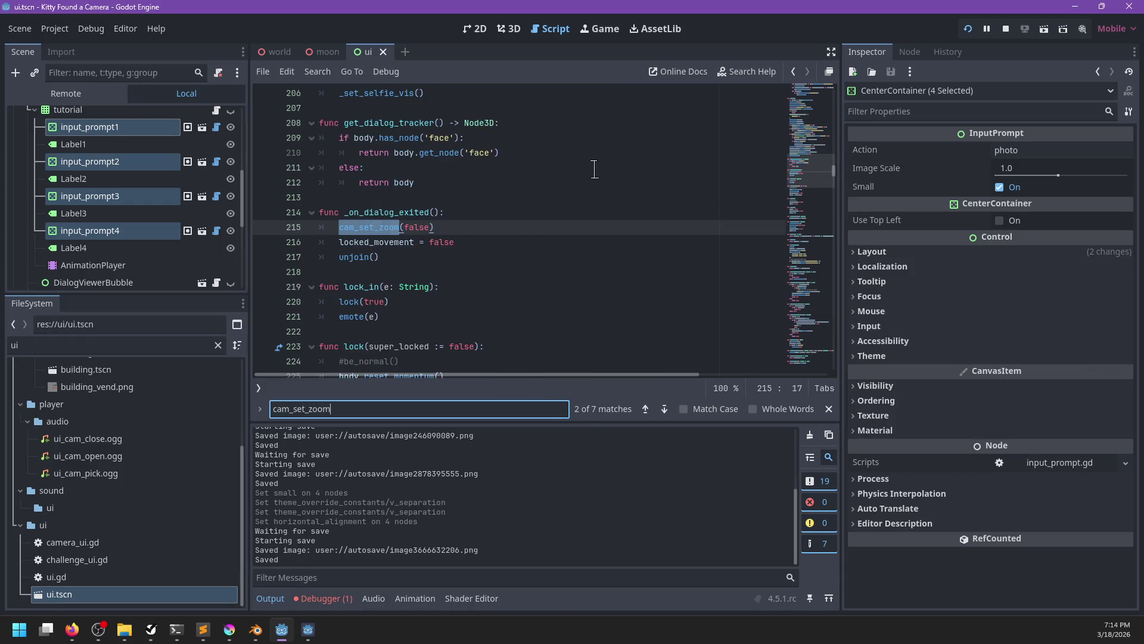
key(Return)
key(Return)
key(Return)
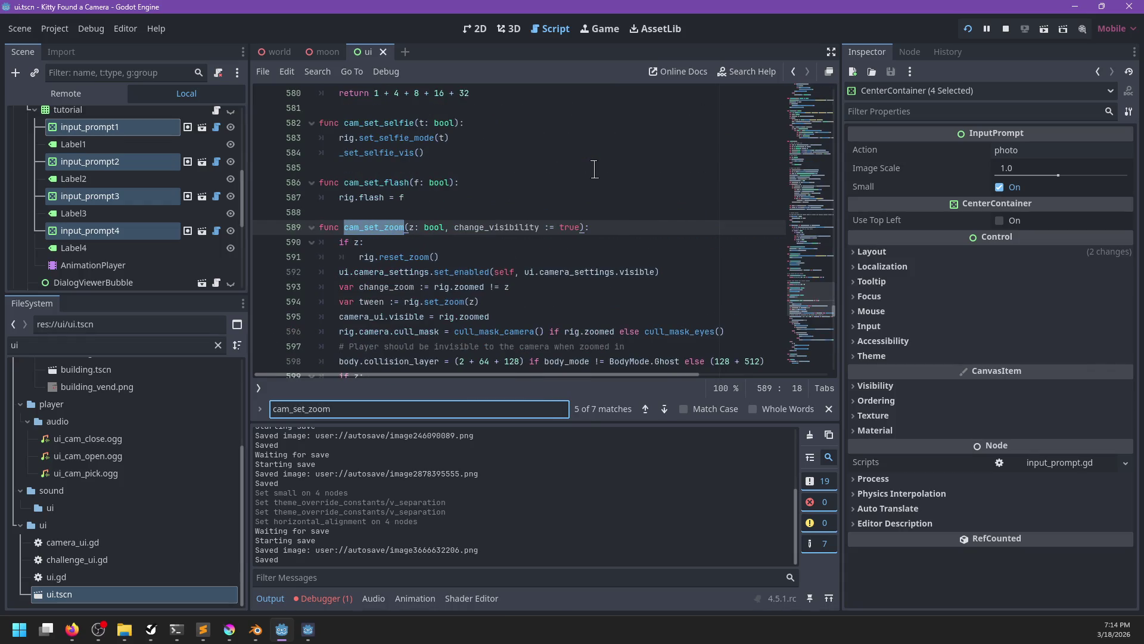
key(Escape)
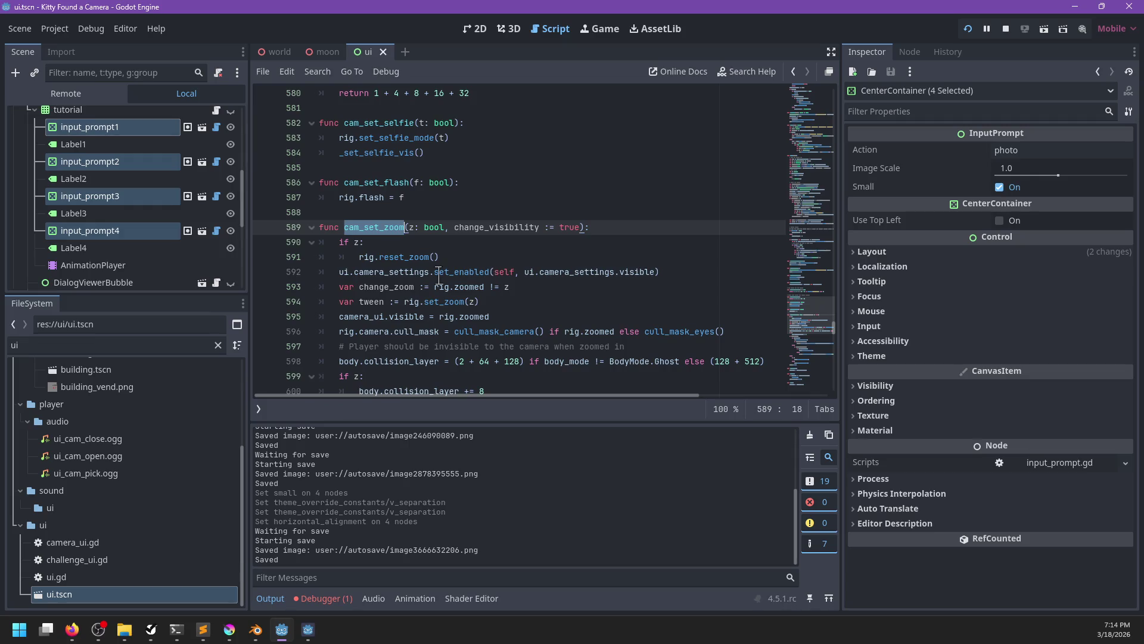
- Change line 592's set_enabled call to ui.camera_settings.hide(), save, and relaunch the game with F5
click(447, 274)
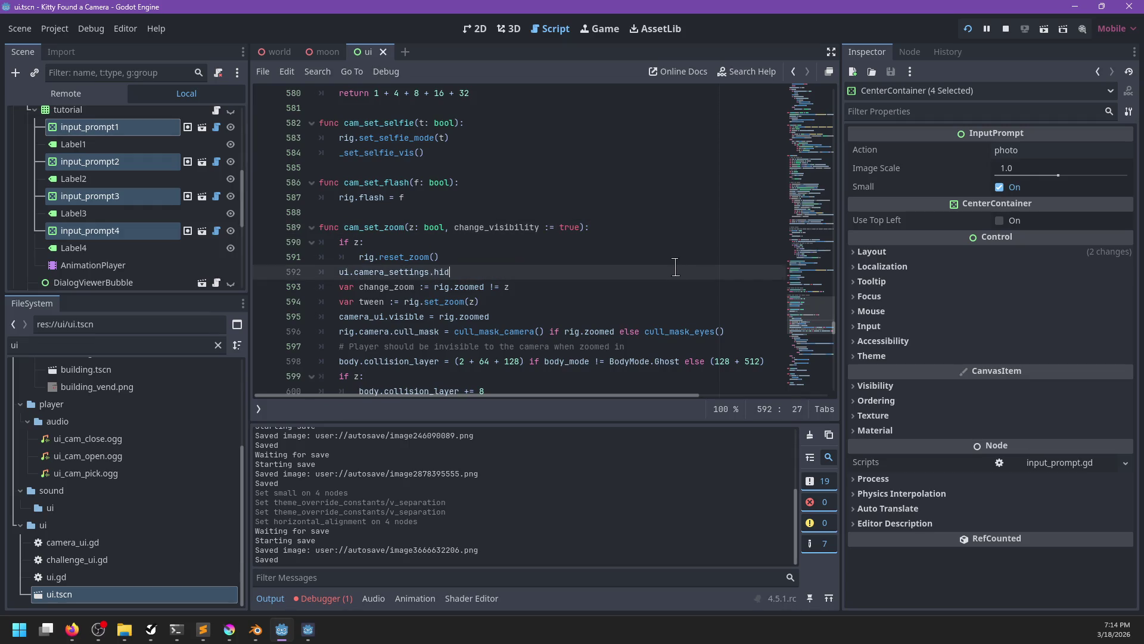
text(e)
key(Return)
key(ctrl+s)
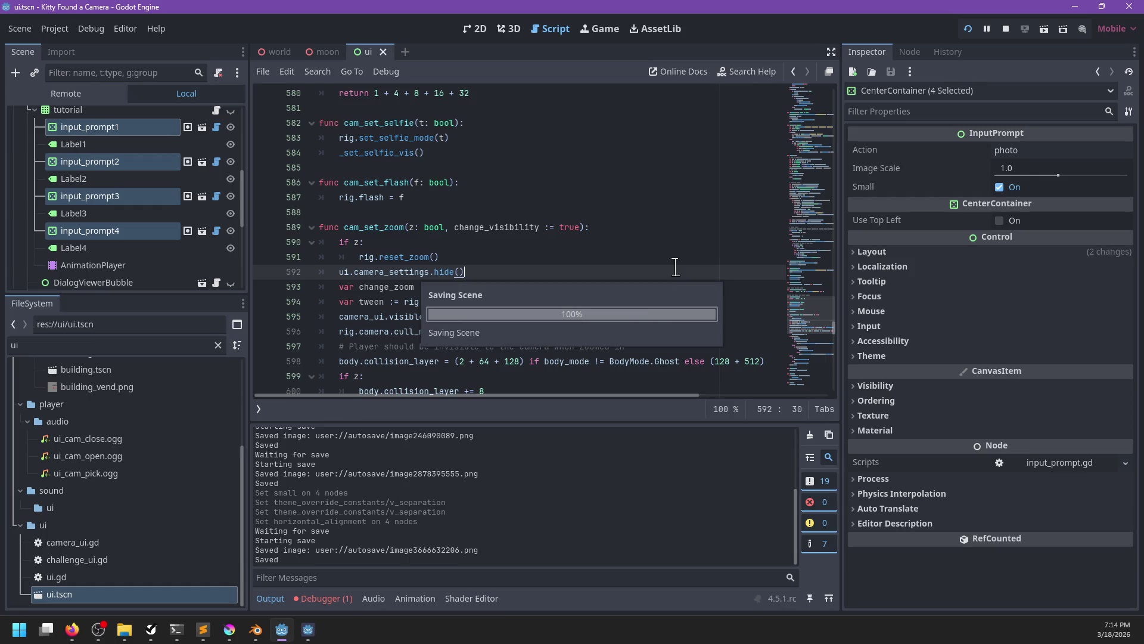
key(F5)
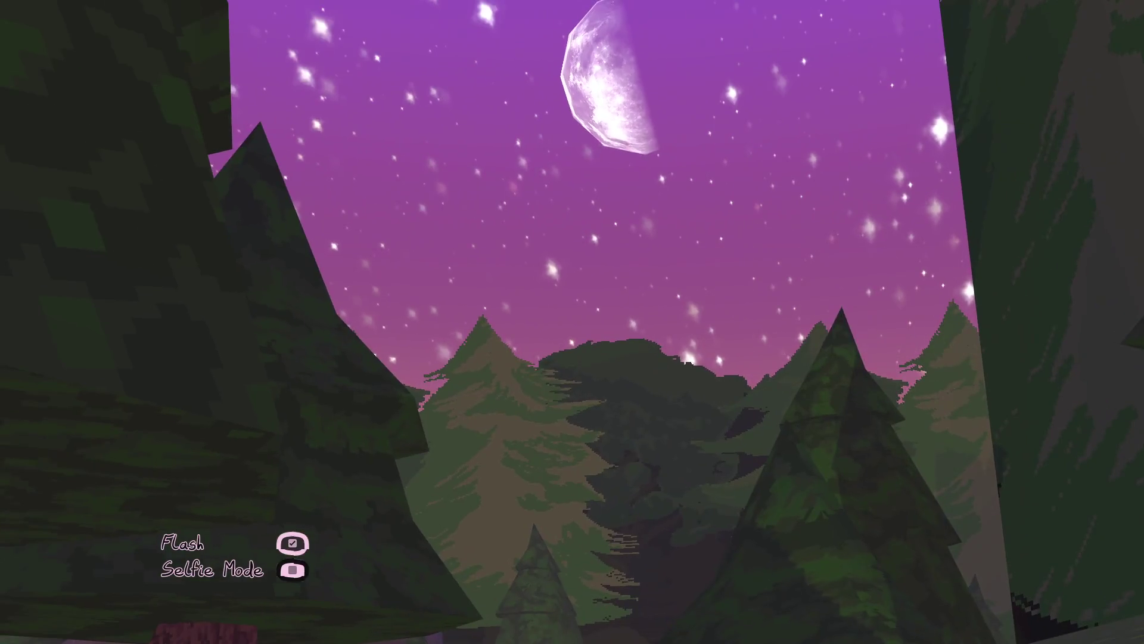
- Take selfie photos with the flash off, including one with The Goddess in frame
key(Escape)
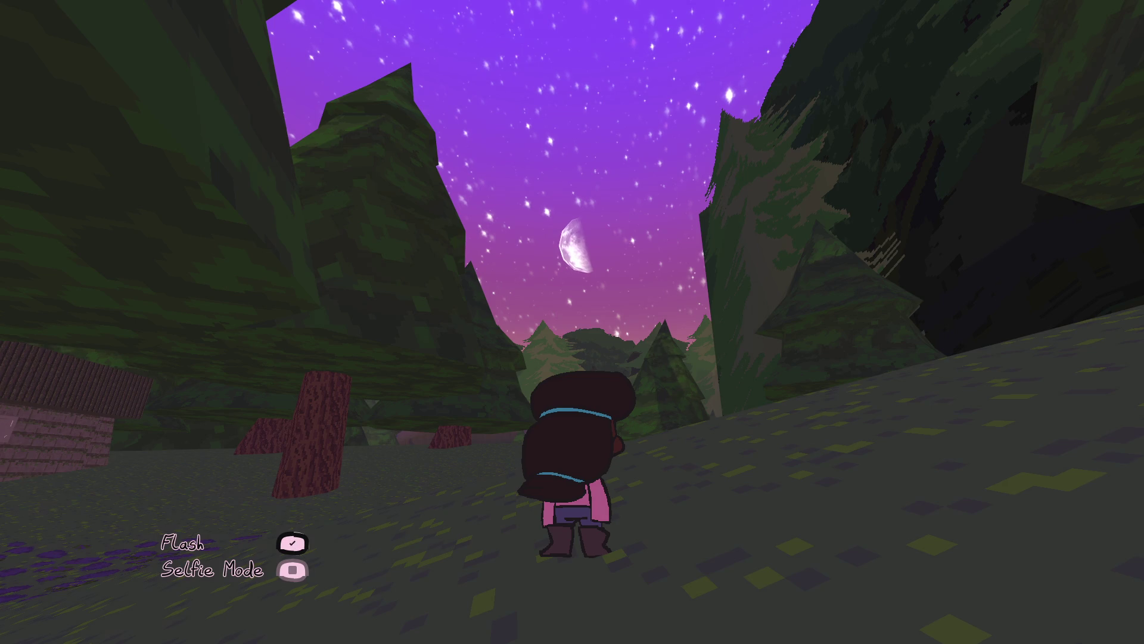
key(e)
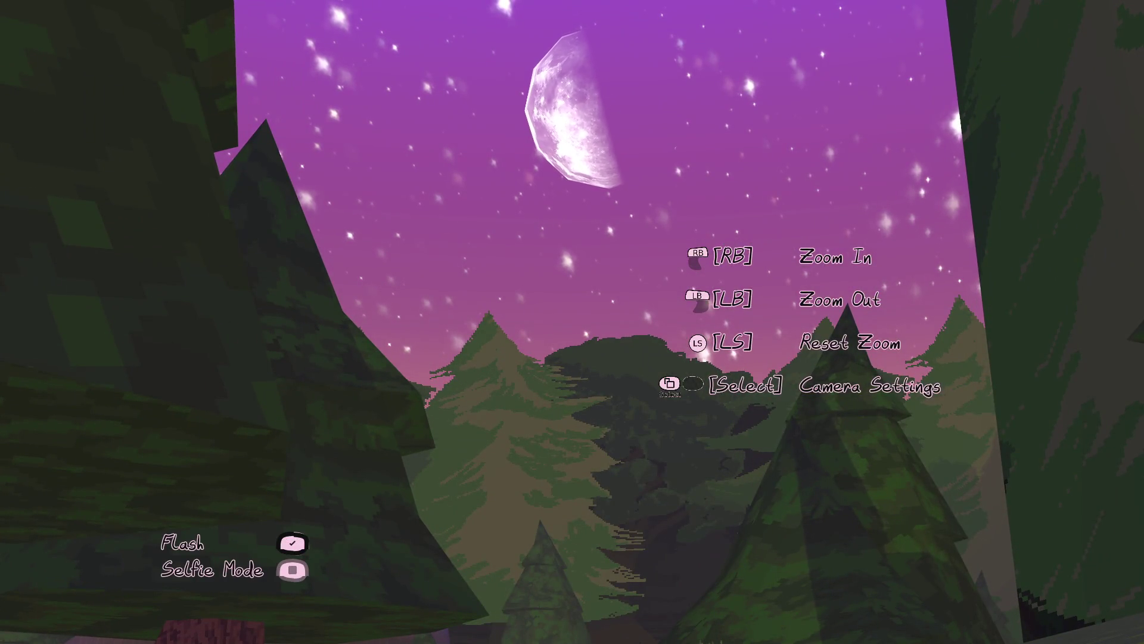
key(r)
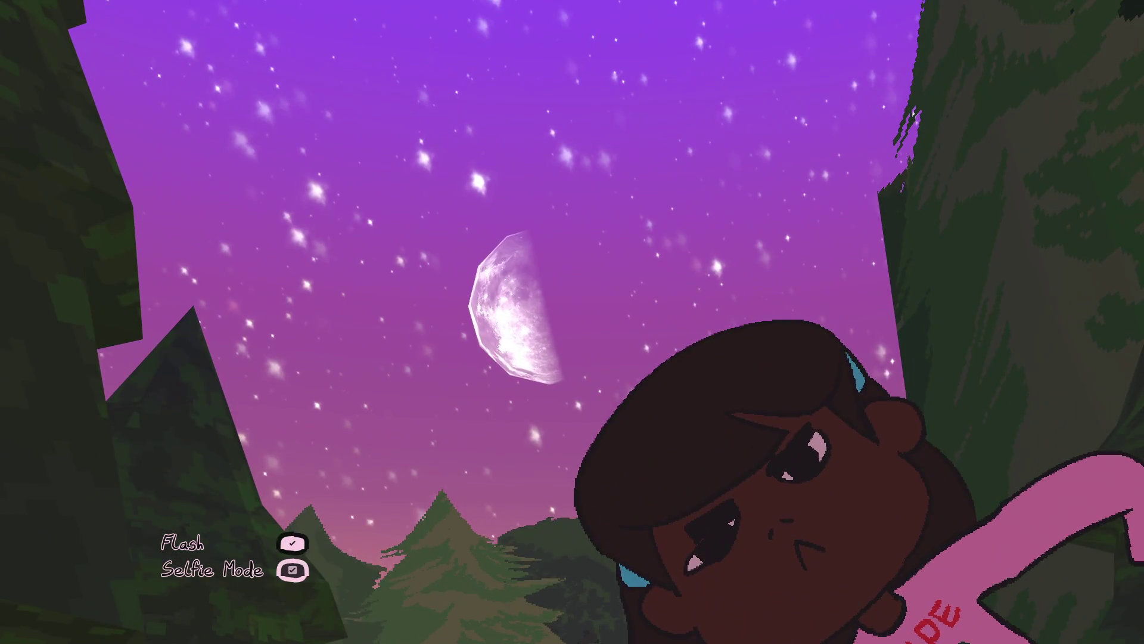
key(f)
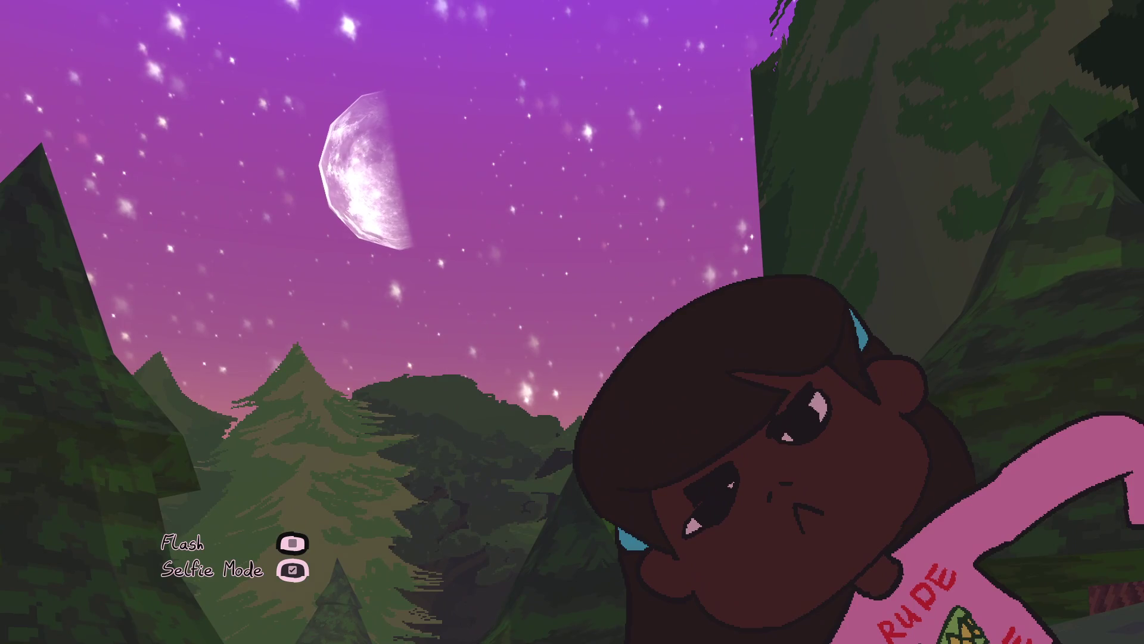
key(space)
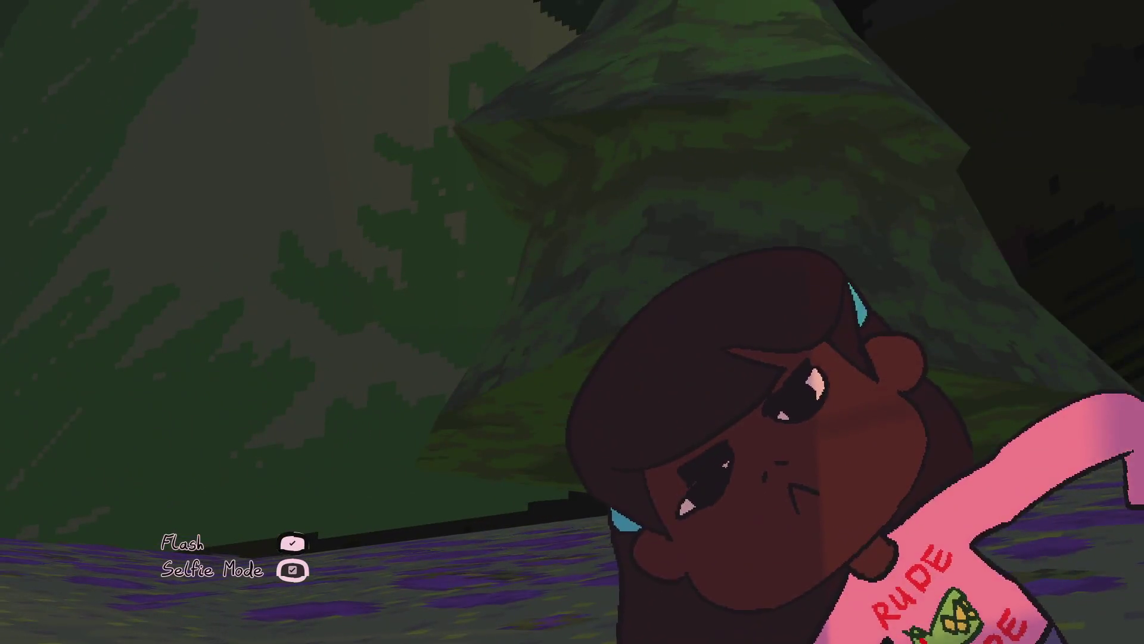
key(e)
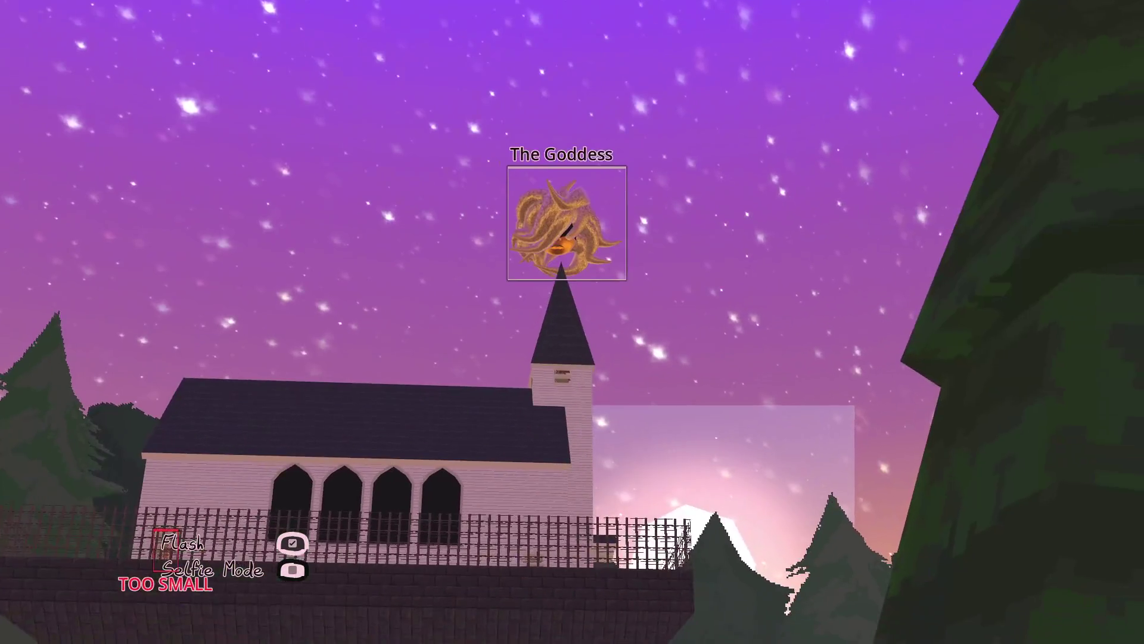
key(e)
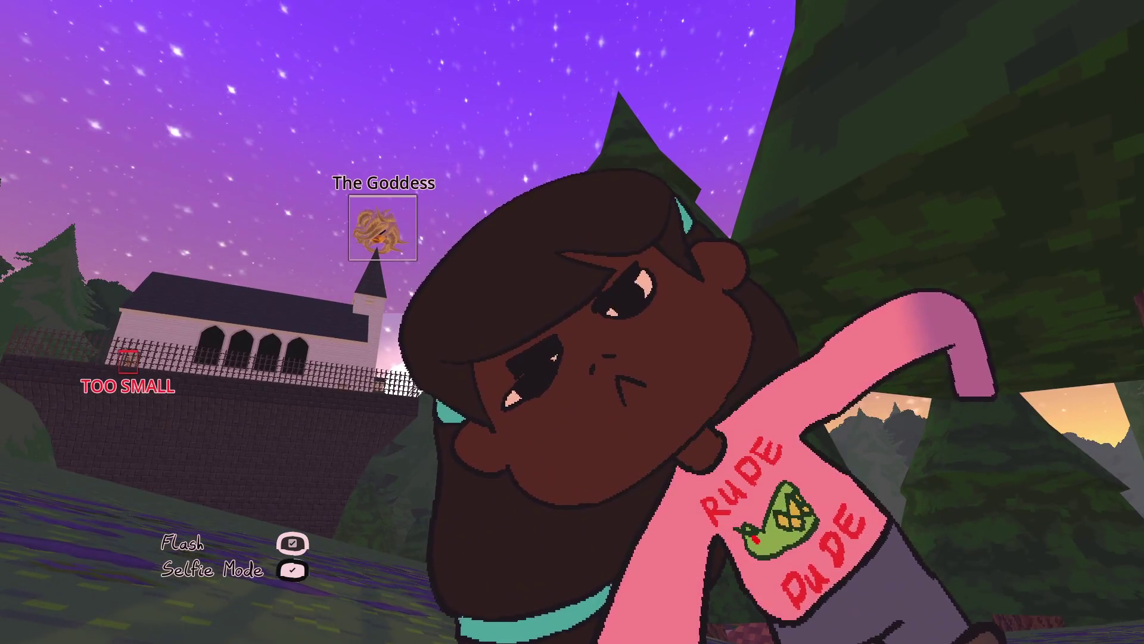
click(572, 322)
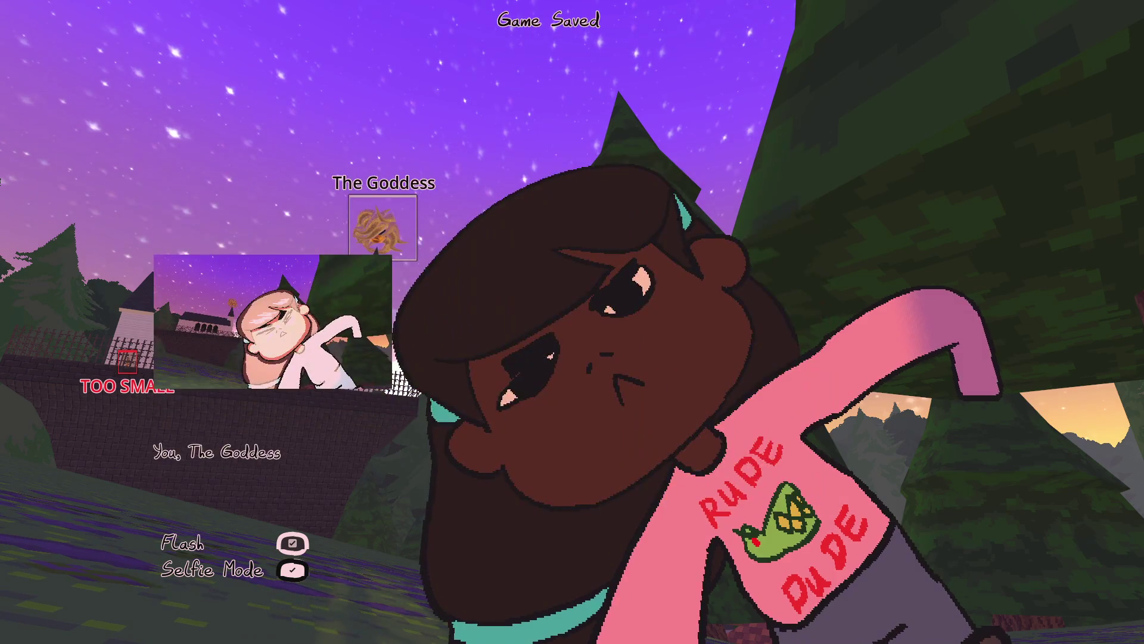
- Walk toward the village, toggling camera mode to confirm the prompts hide and return, then pause
scroll(572, 322, down, 5)
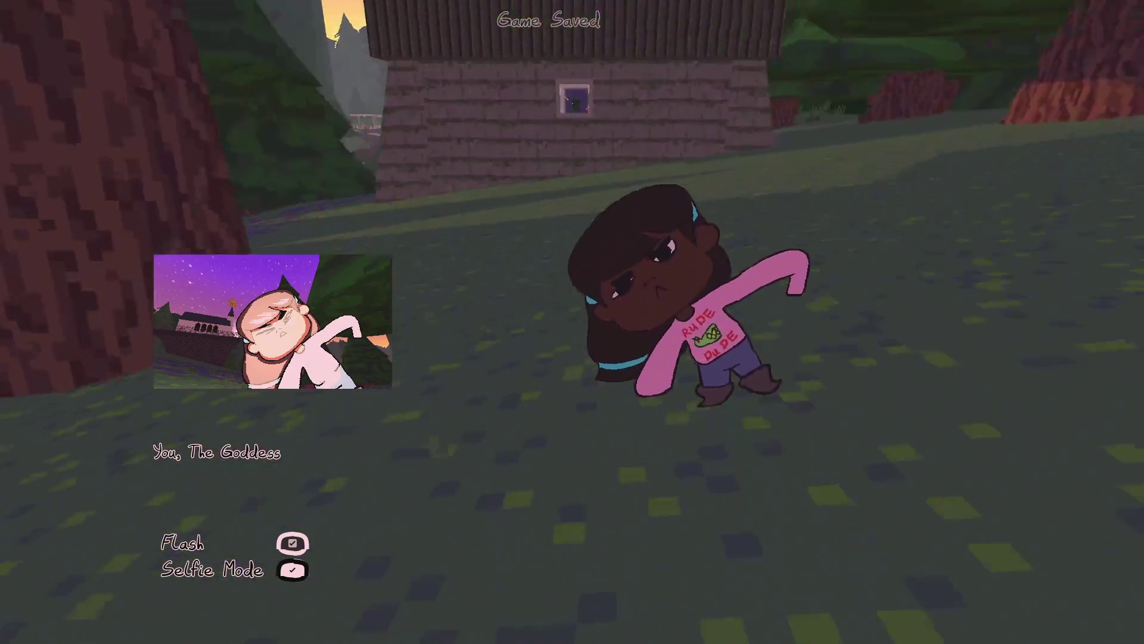
key(Escape)
key(w)
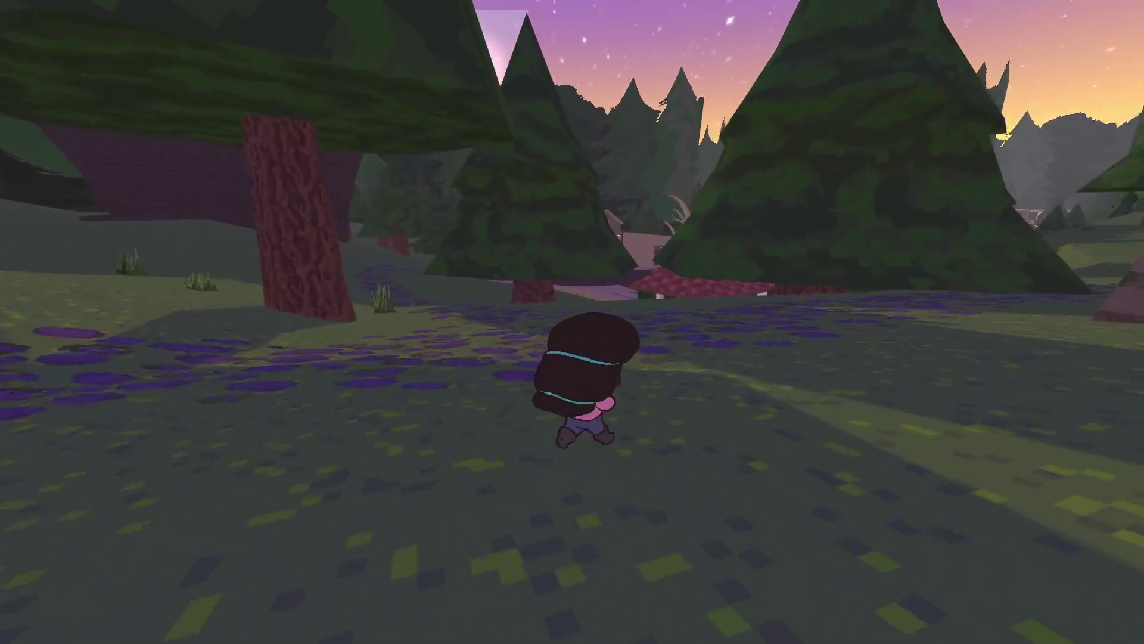
key(c)
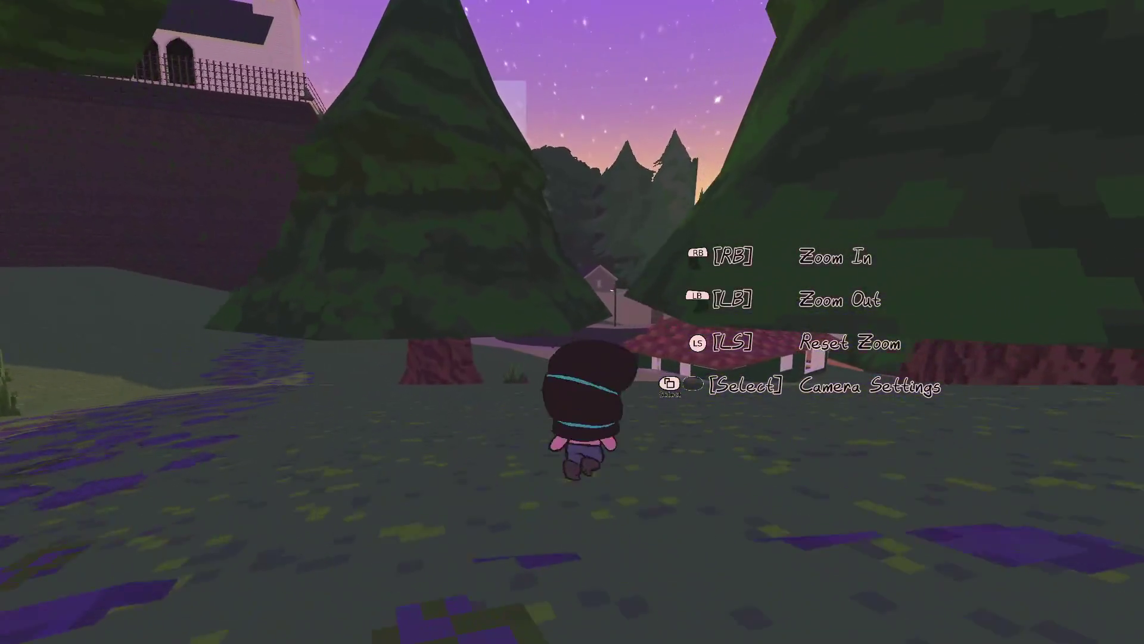
key(w)
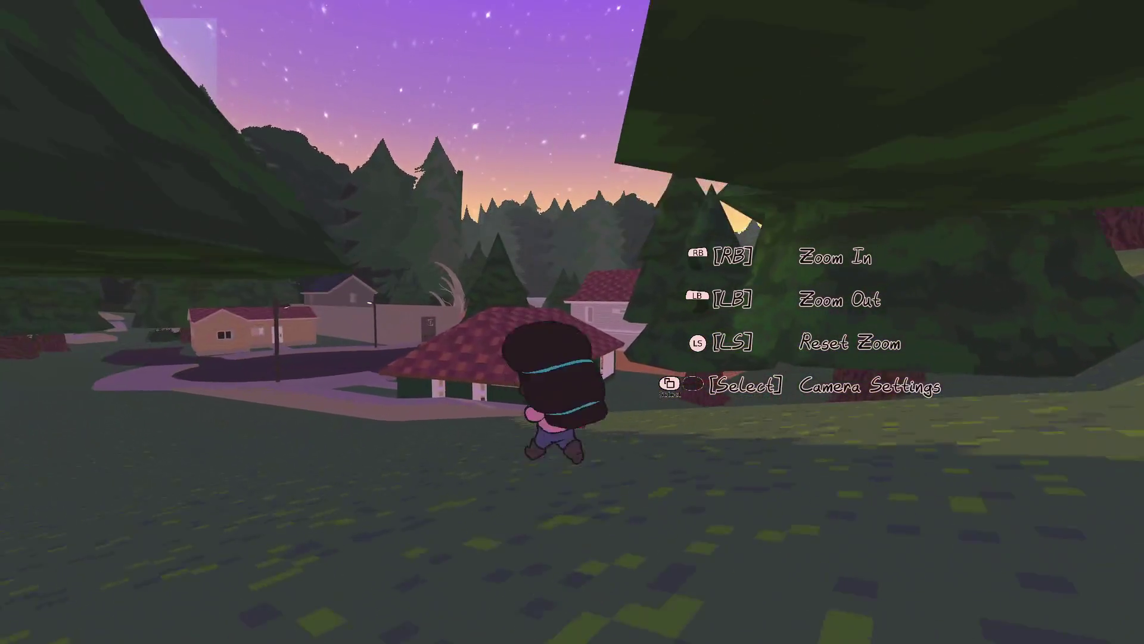
key(c)
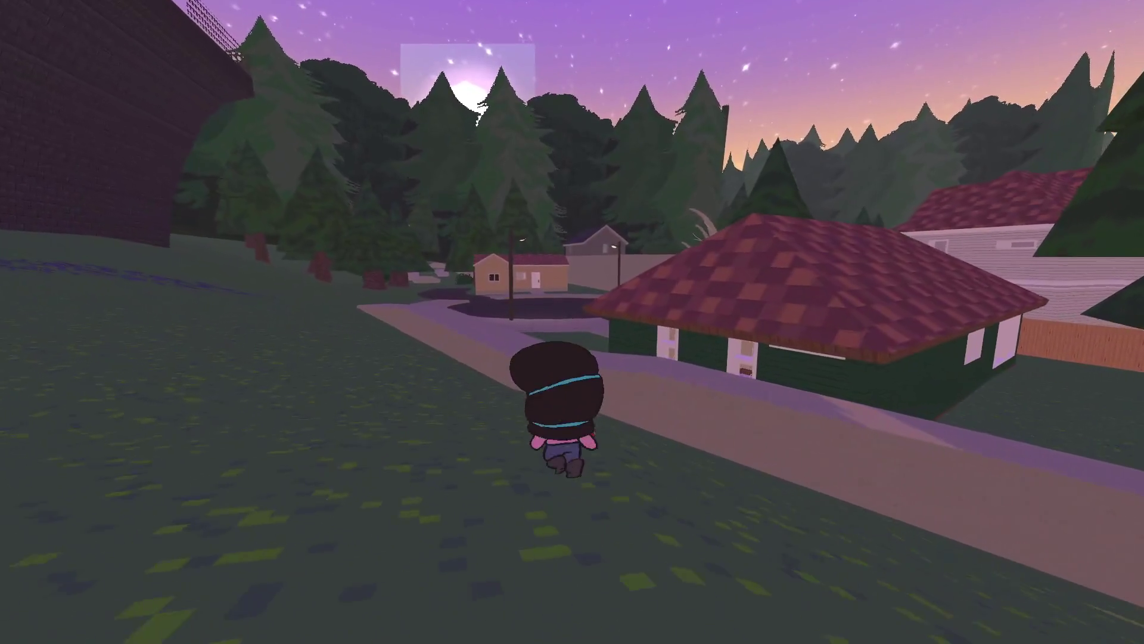
key(c)
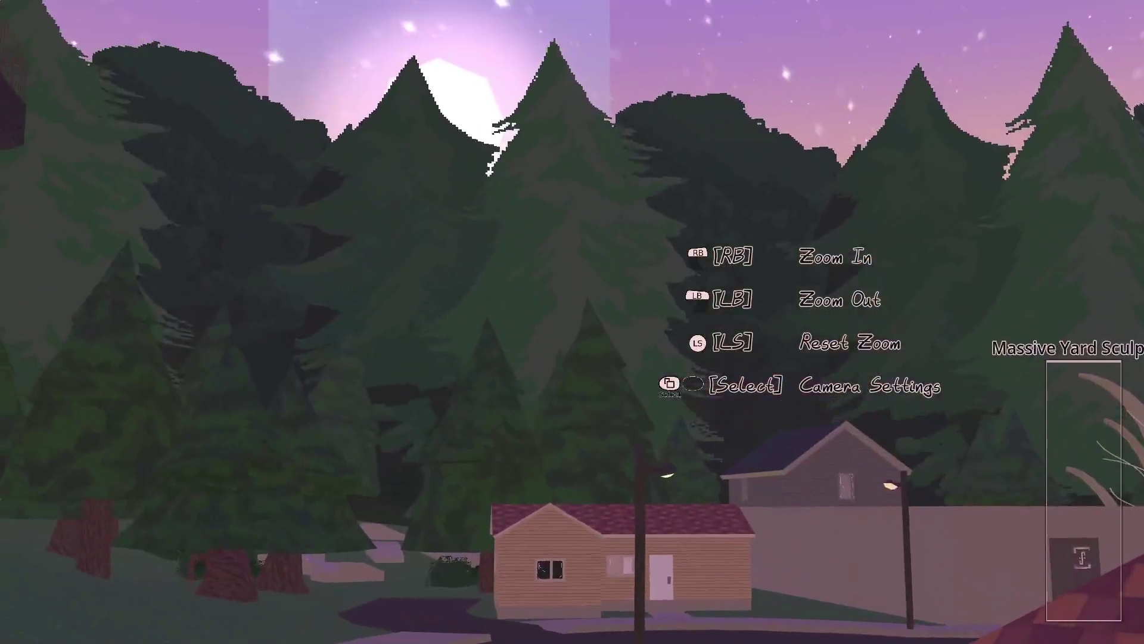
key(Escape)
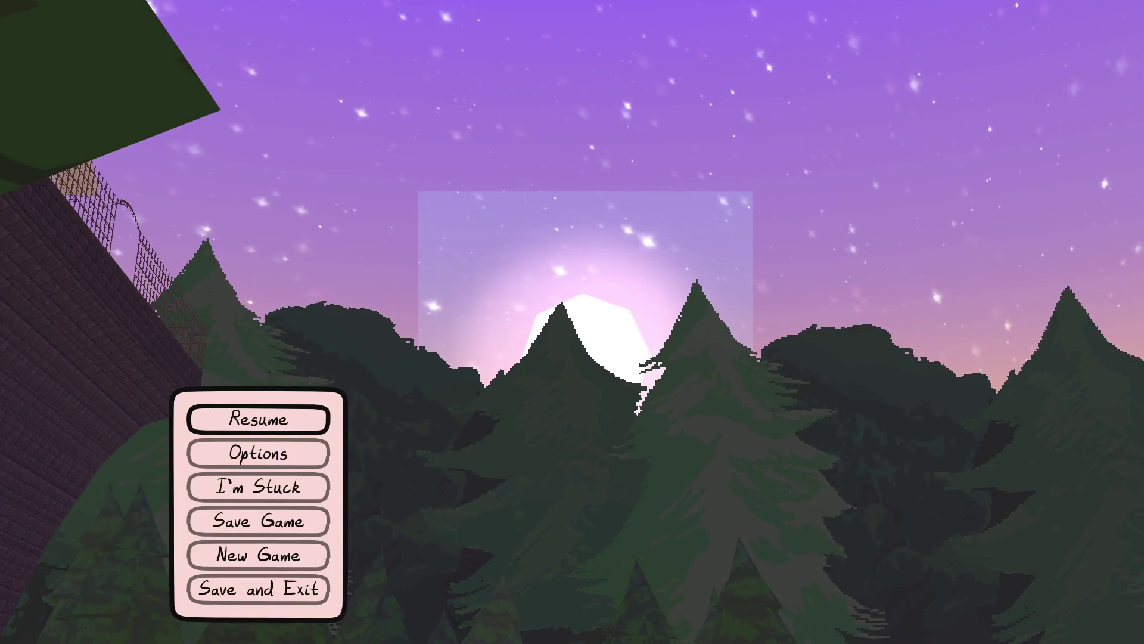
key(alt+Tab)
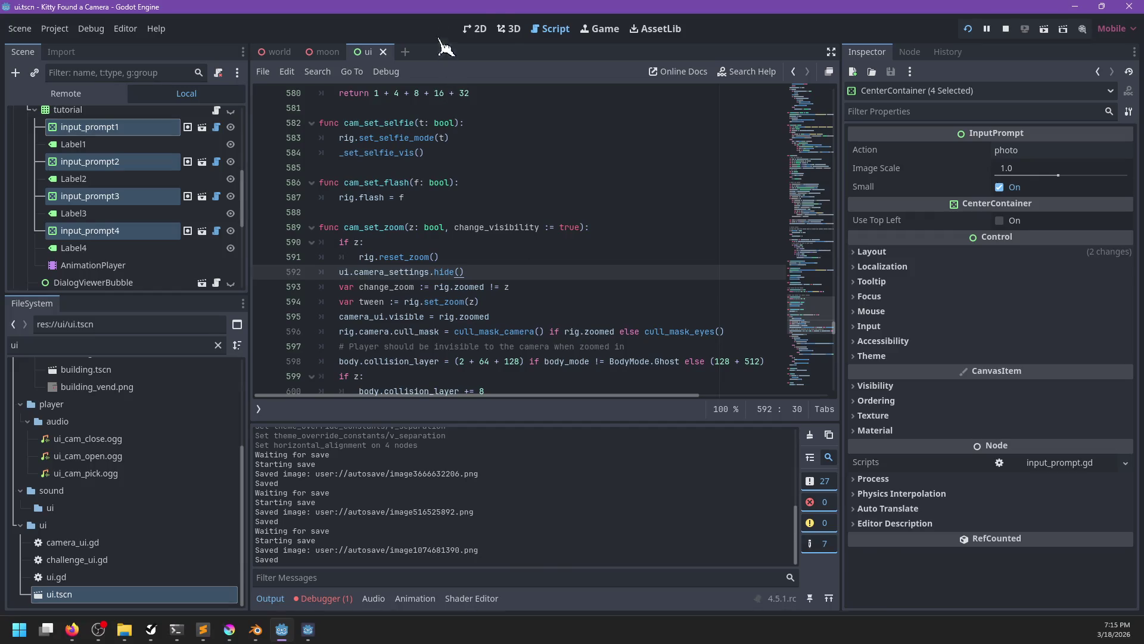
- Switch to the world scene and load the day_night animation on its animation player
click(510, 28)
mouse_move(273, 52)
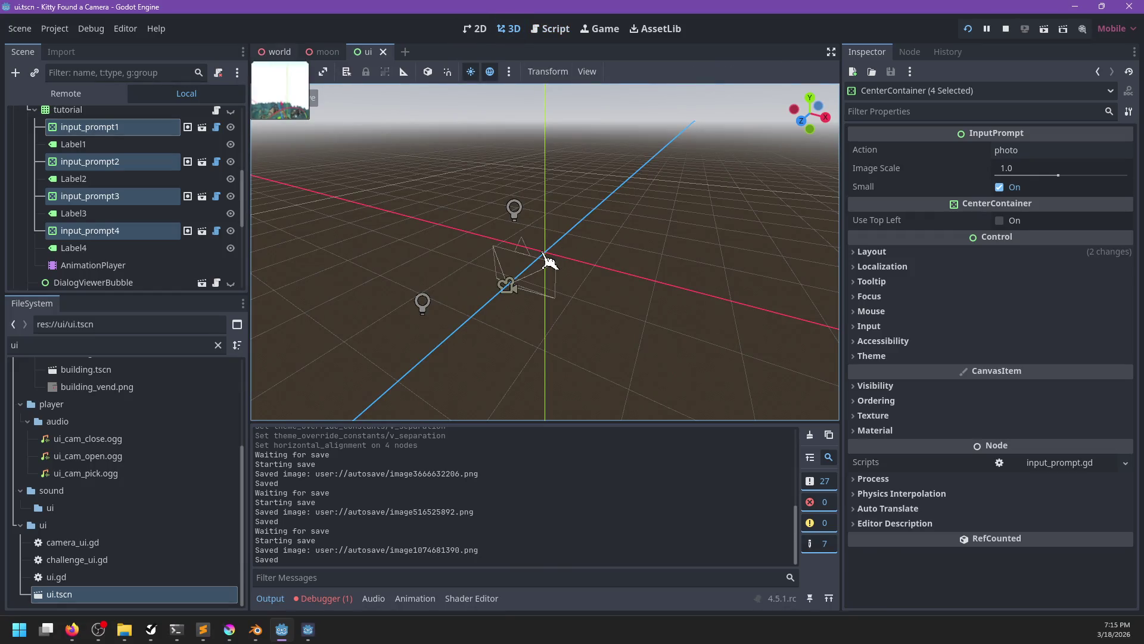
key(ctrl+Tab)
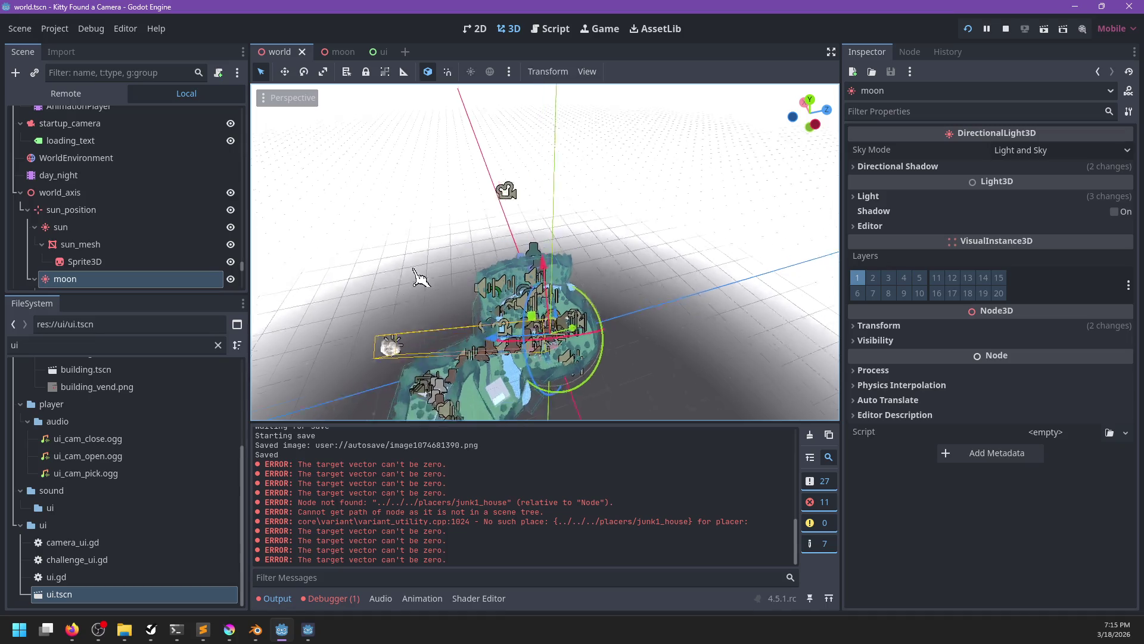
click(107, 175)
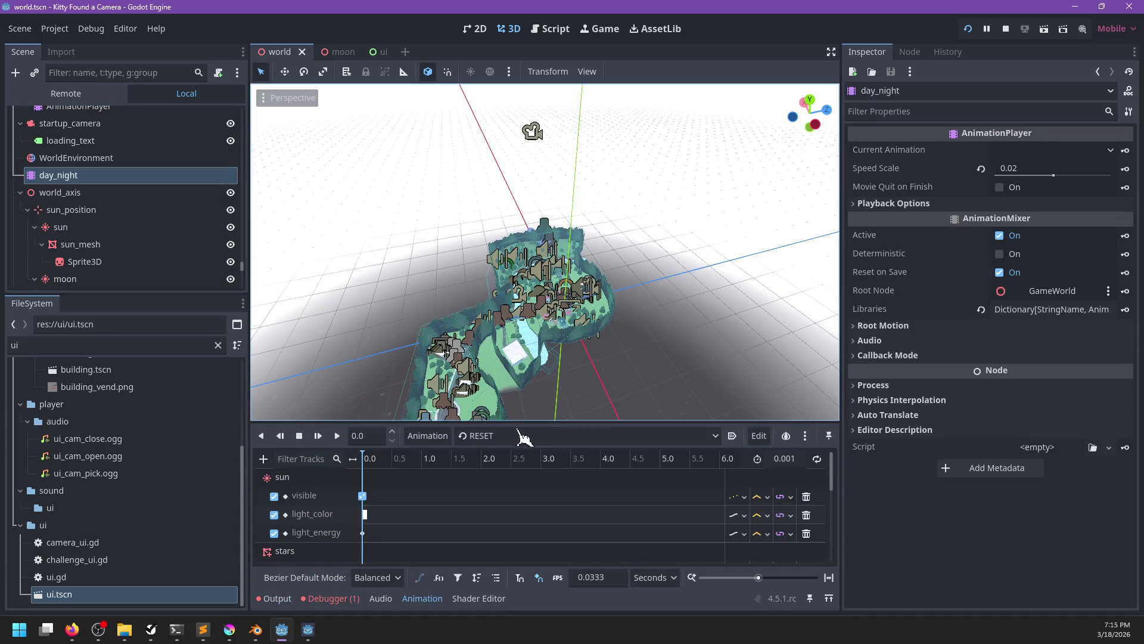
click(526, 441)
click(524, 473)
- Scrub the day_night timeline from sunset into a starry night at about 16.57 s
mouse_move(395, 324)
mouse_down()
mouse_move(700, 204)
mouse_move(613, 273)
mouse_move(444, 444)
mouse_up()
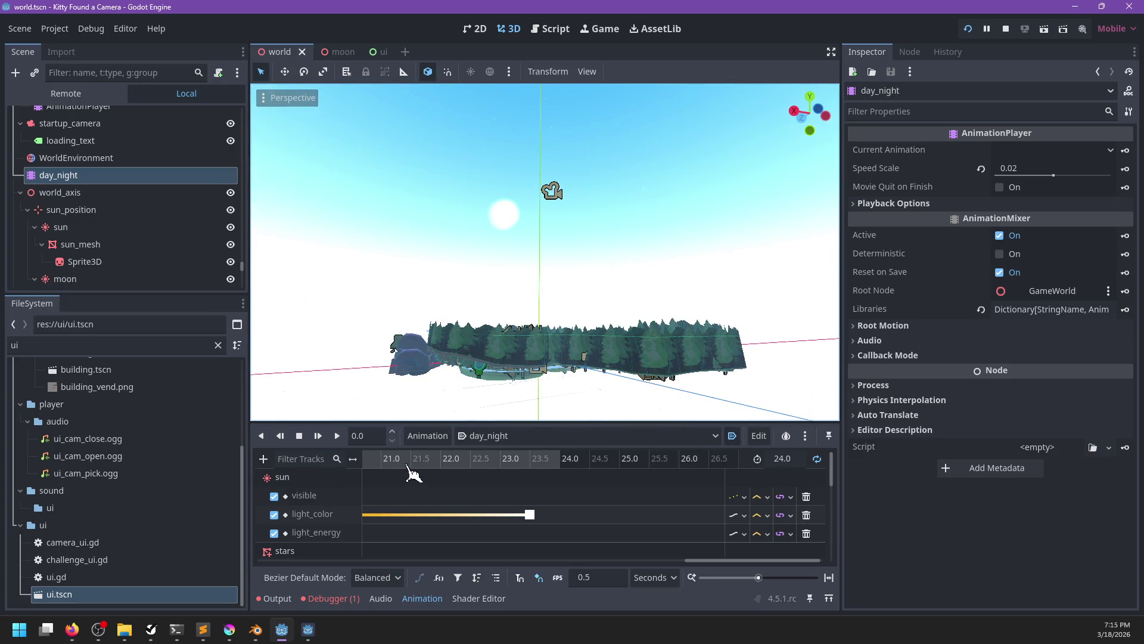
scroll(407, 483, down, 2)
scroll(407, 482, down, 8)
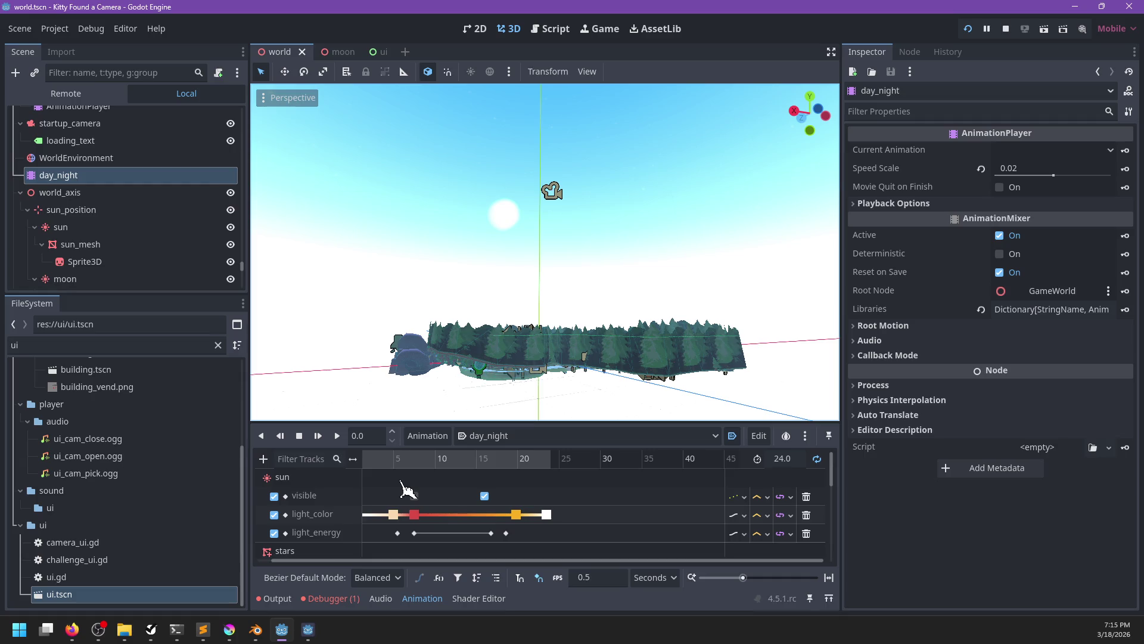
drag(381, 459, 430, 460)
mouse_move(423, 412)
mouse_down()
mouse_move(421, 388)
mouse_move(529, 306)
mouse_move(477, 365)
mouse_up()
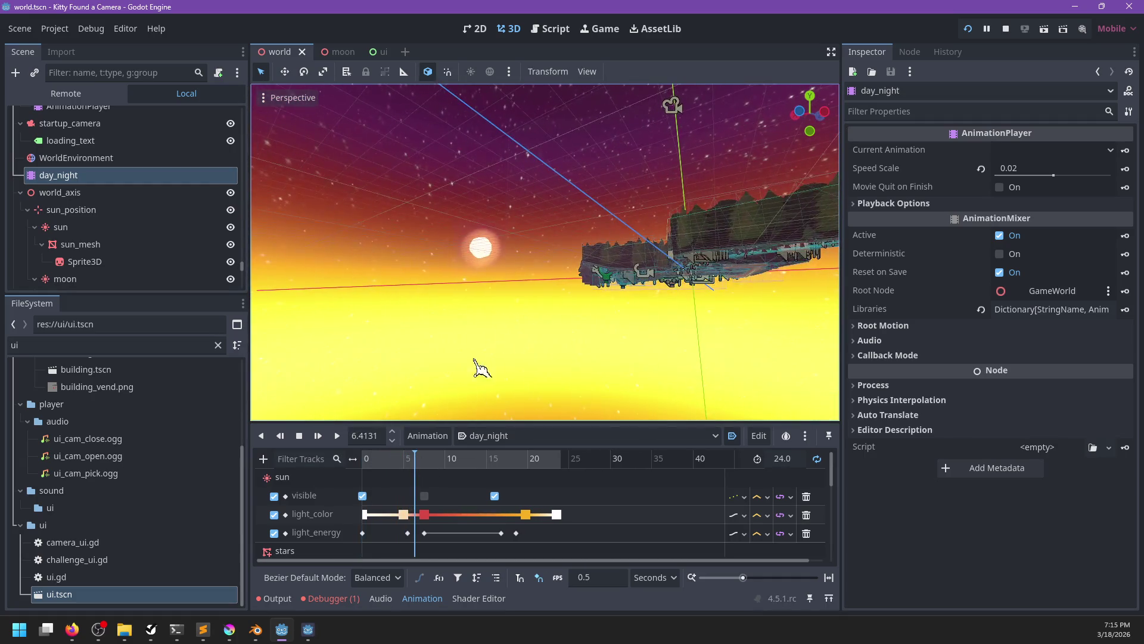
drag(425, 471, 467, 459)
mouse_move(495, 405)
mouse_down()
mouse_move(577, 339)
mouse_move(739, 376)
mouse_move(536, 418)
mouse_up()
drag(471, 459, 499, 470)
drag(530, 161, 565, 281)
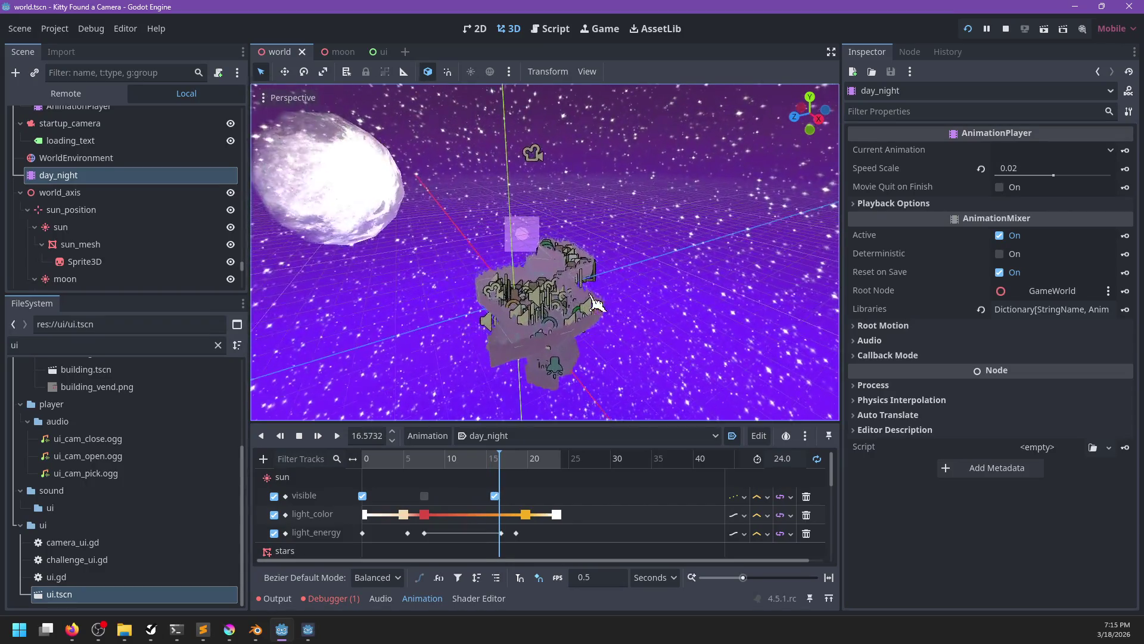
scroll(565, 280, up, 5)
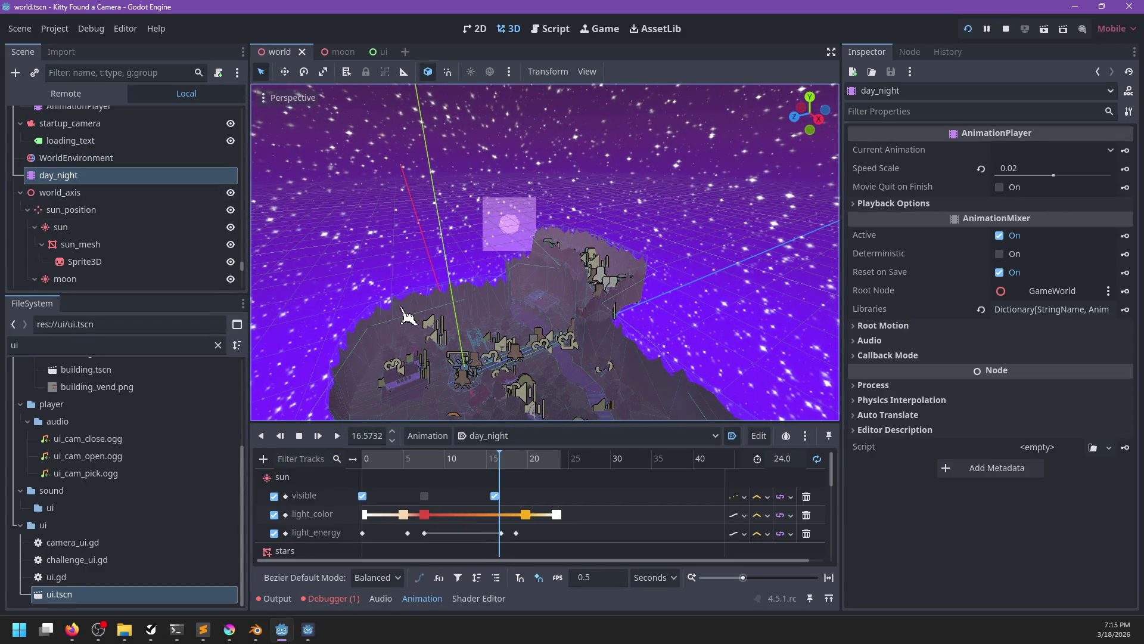
scroll(559, 316, down, 8)
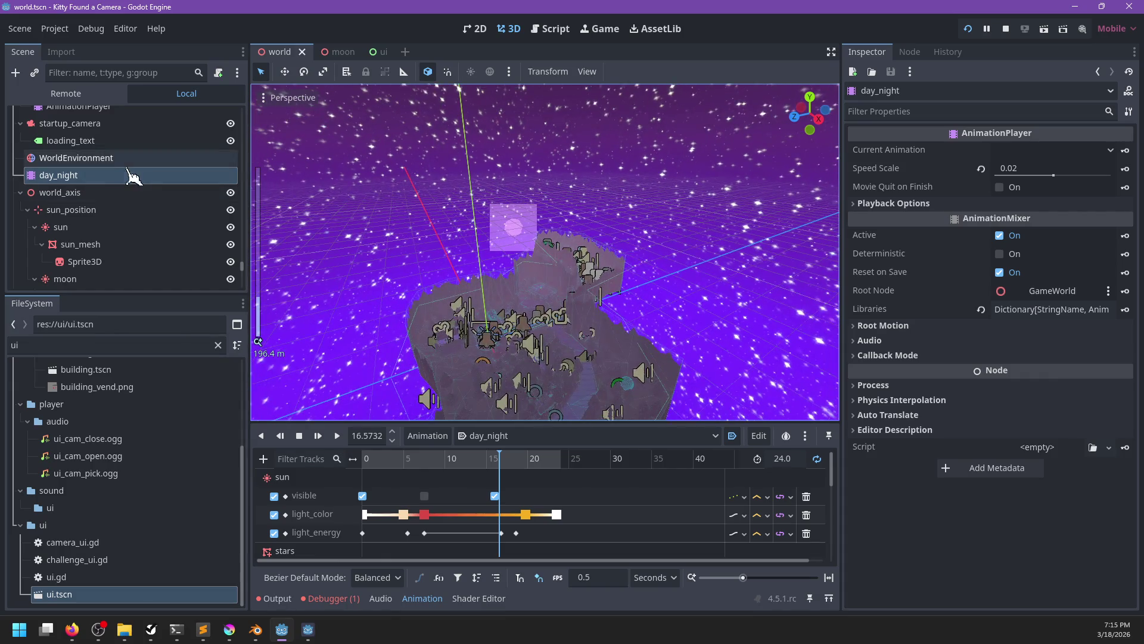
- Select the sun_mesh corona Sprite3D and scroll sun_corona.gdshader down to fragment()
click(102, 244)
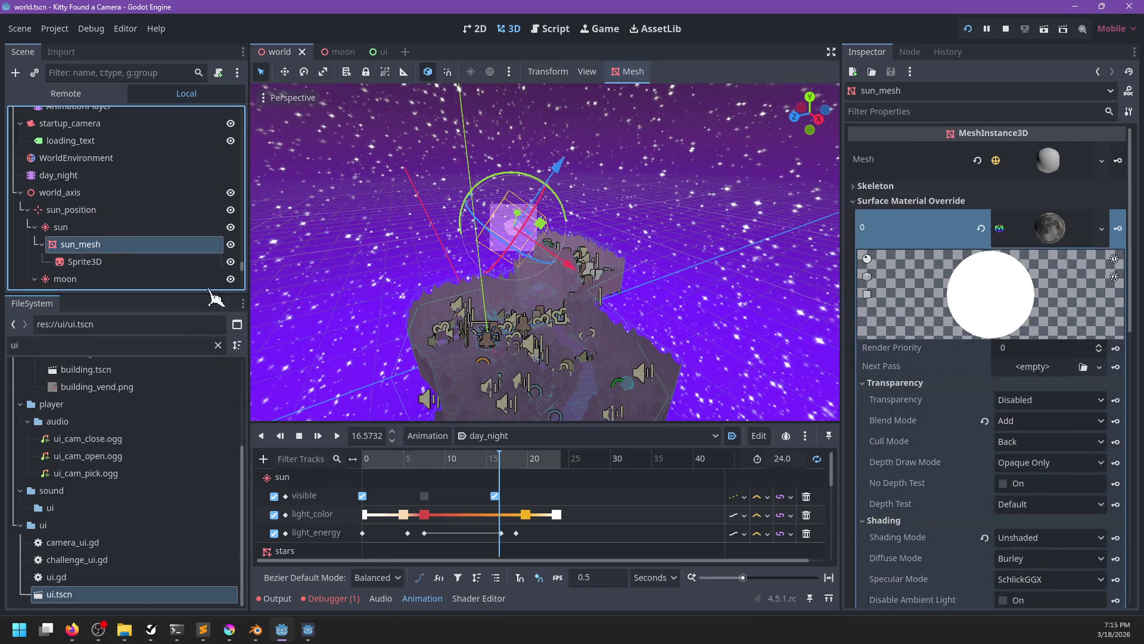
scroll(446, 307, up, 5)
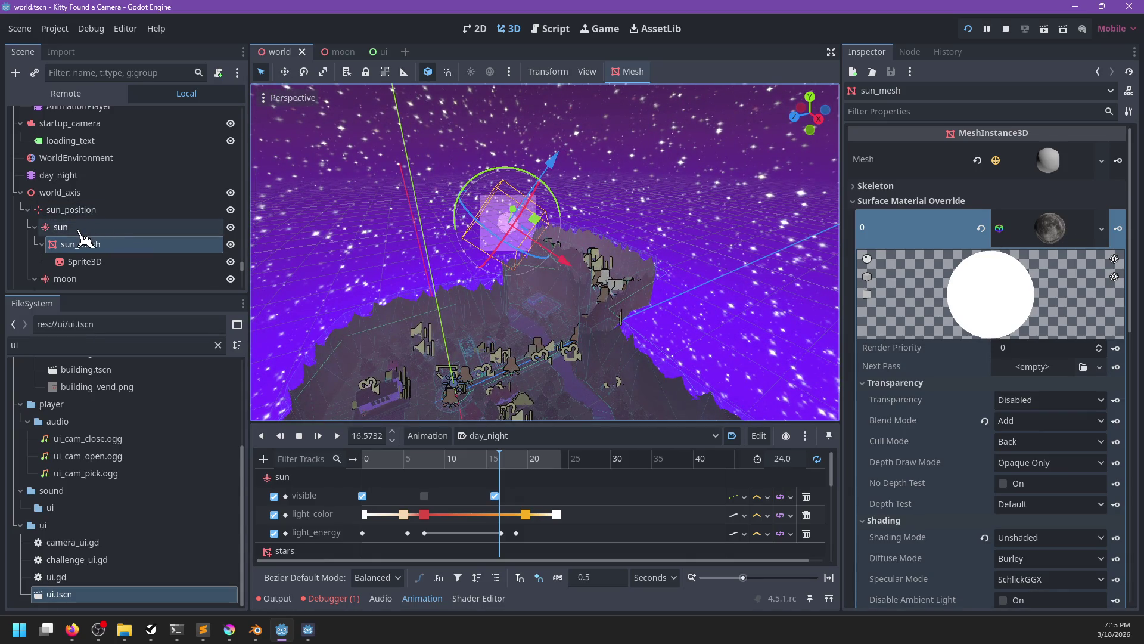
click(112, 264)
scroll(1034, 369, down, 6)
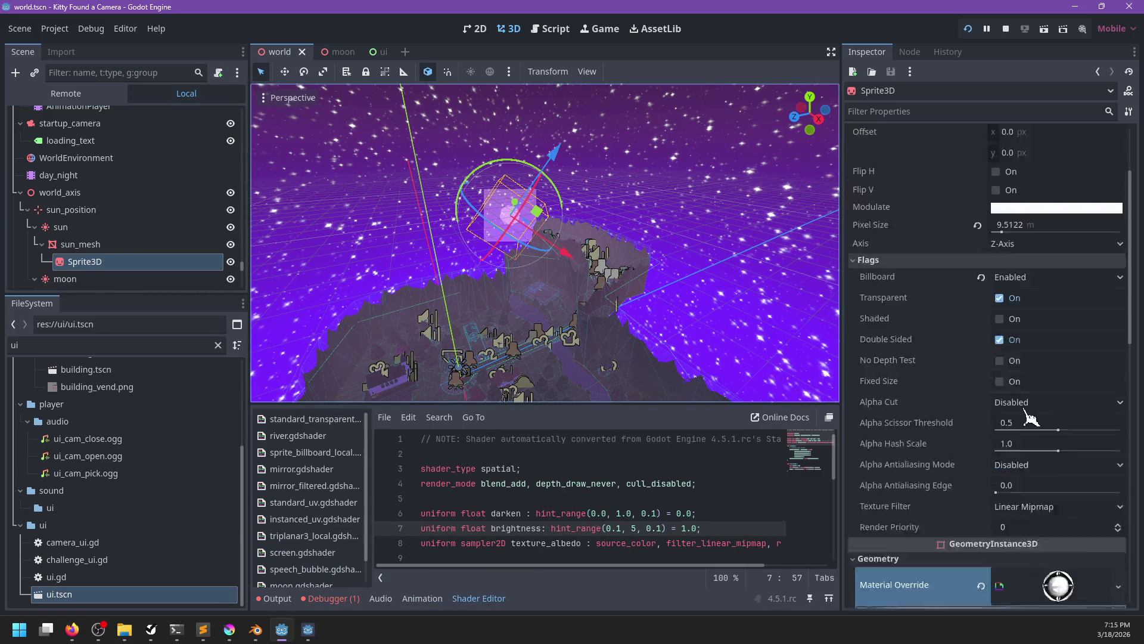
scroll(1030, 453, down, 3)
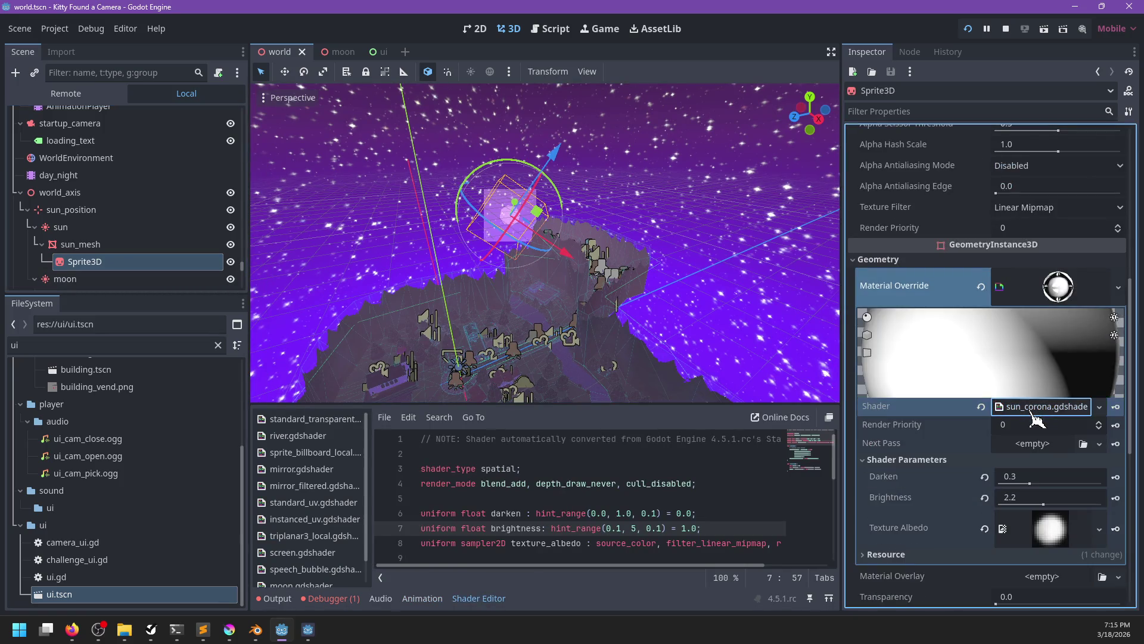
scroll(632, 488, down, 1)
scroll(632, 487, down, 5)
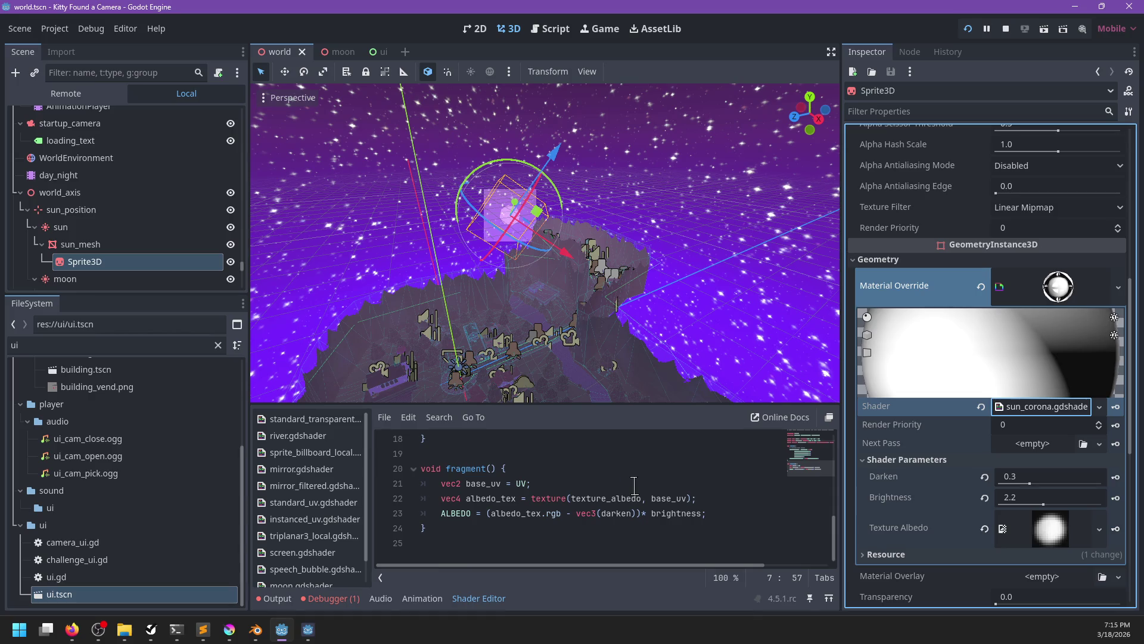
- Wrap line 23's ALBEDO expression in max(vec3(0), …) so (albedo_tex.rgb - vec3(darken)) * brightness never goes negative
click(491, 513)
text(max()
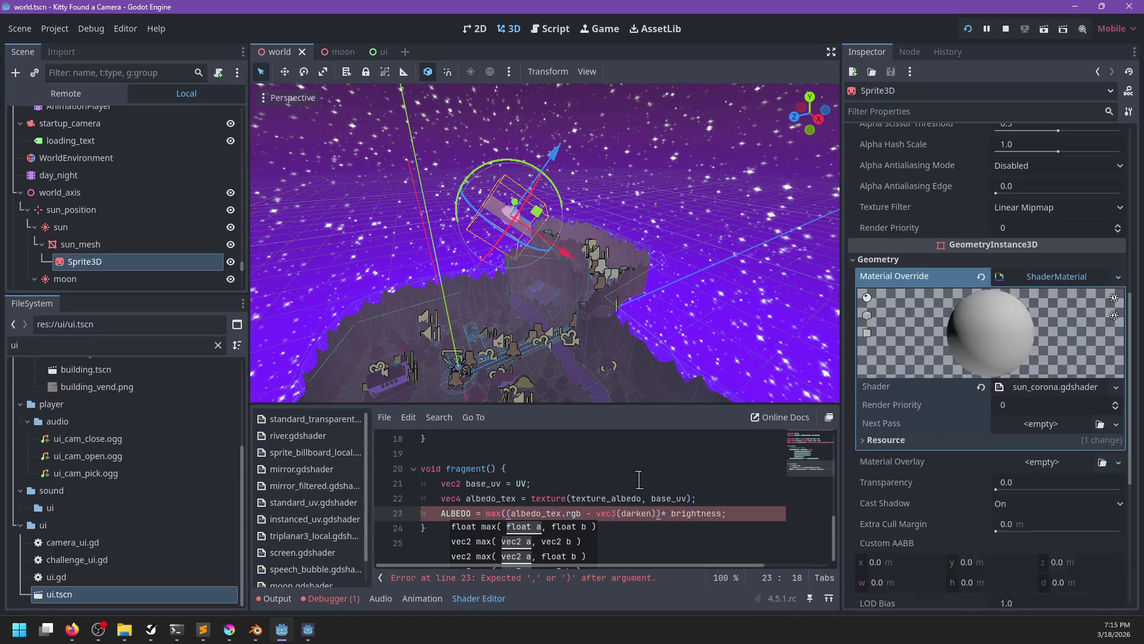
text(vec3())
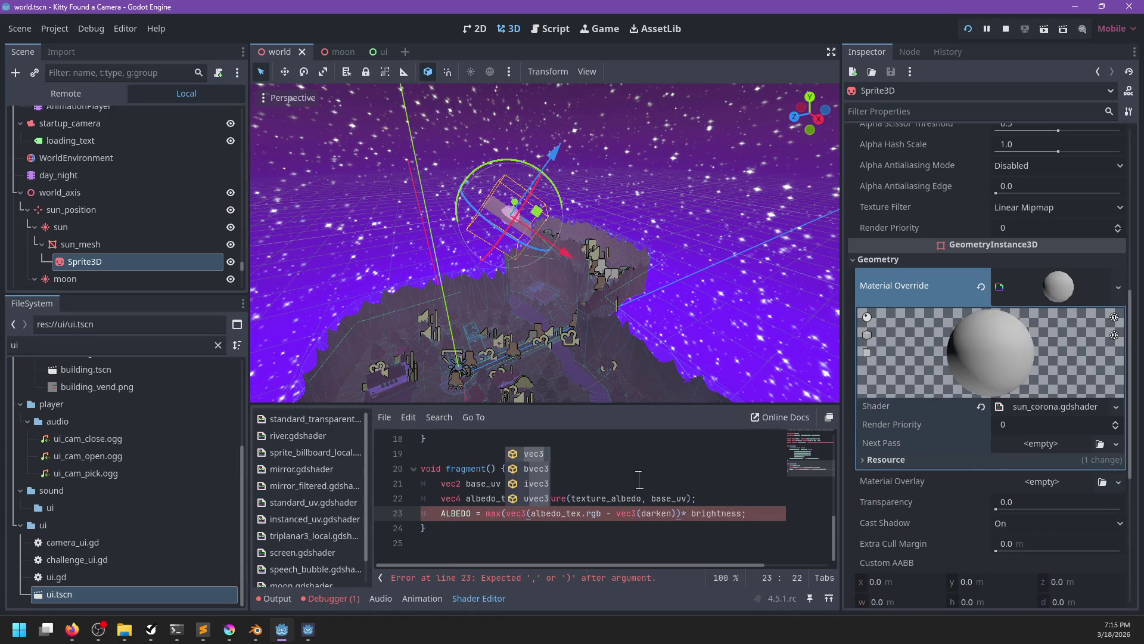
text(0),)
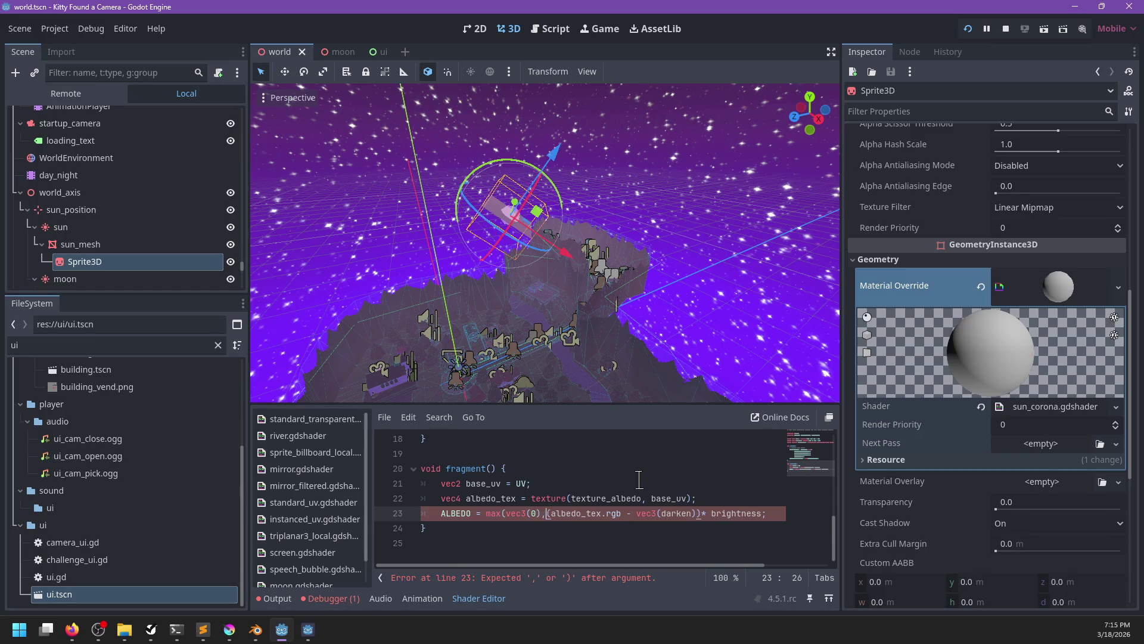
key(ctrl+Right)
key(ctrl+Right)
key(End)
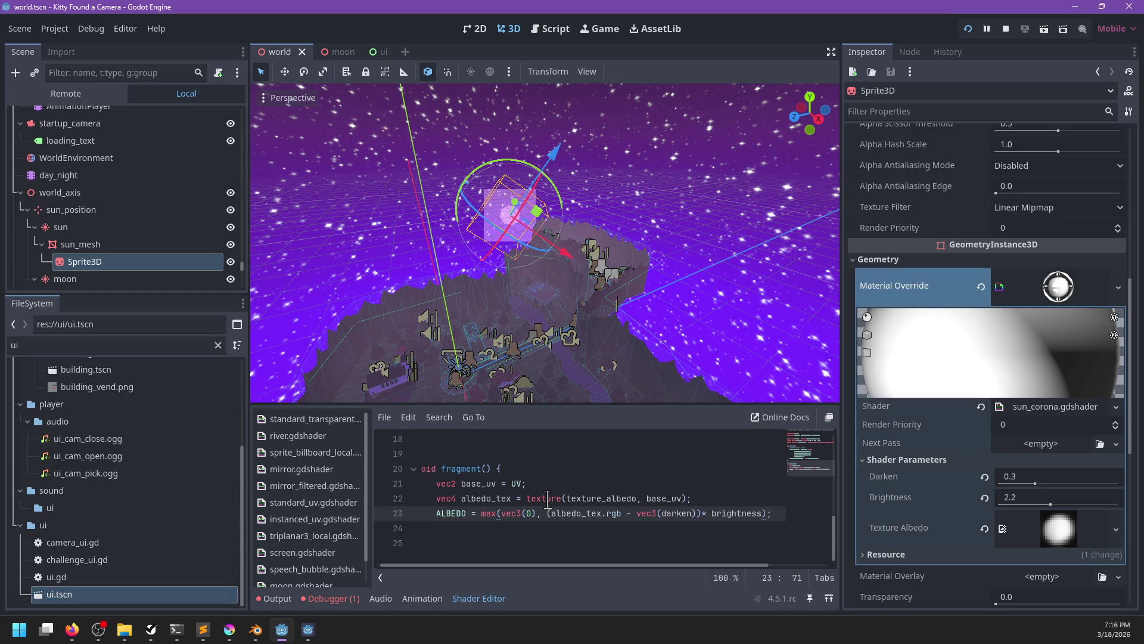
- Review the shader's darken and brightness uniforms and texture_albedo hints while viewing the sun up close
scroll(608, 319, up, 4)
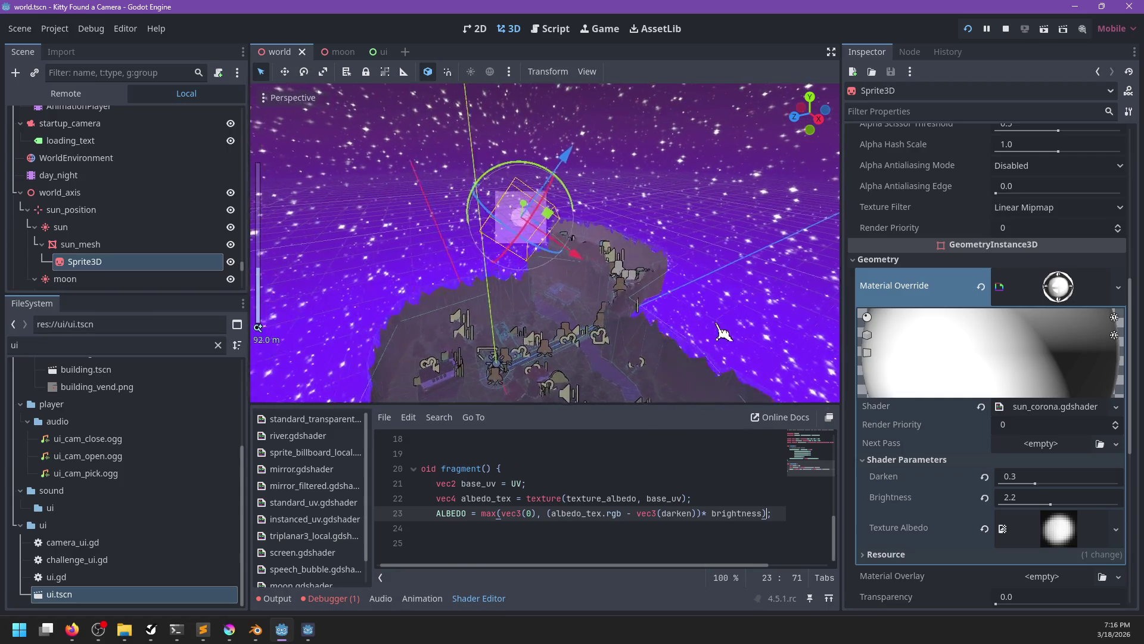
mouse_move(722, 331)
mouse_down()
mouse_move(623, 279)
mouse_move(656, 197)
mouse_move(591, 254)
mouse_move(581, 249)
mouse_up()
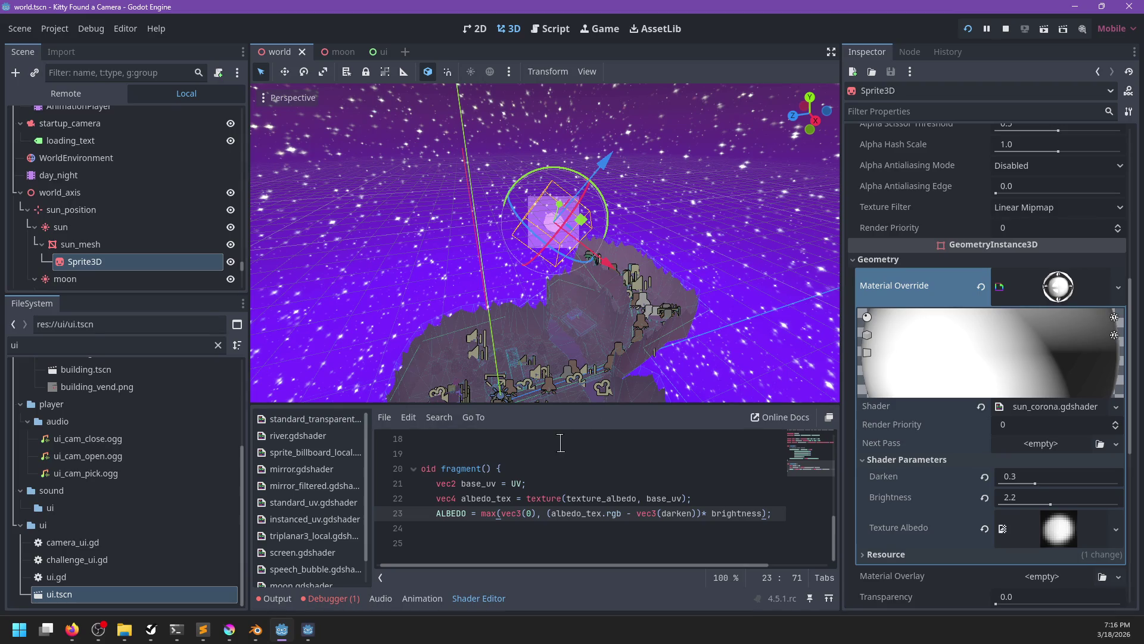
scroll(554, 453, up, 5)
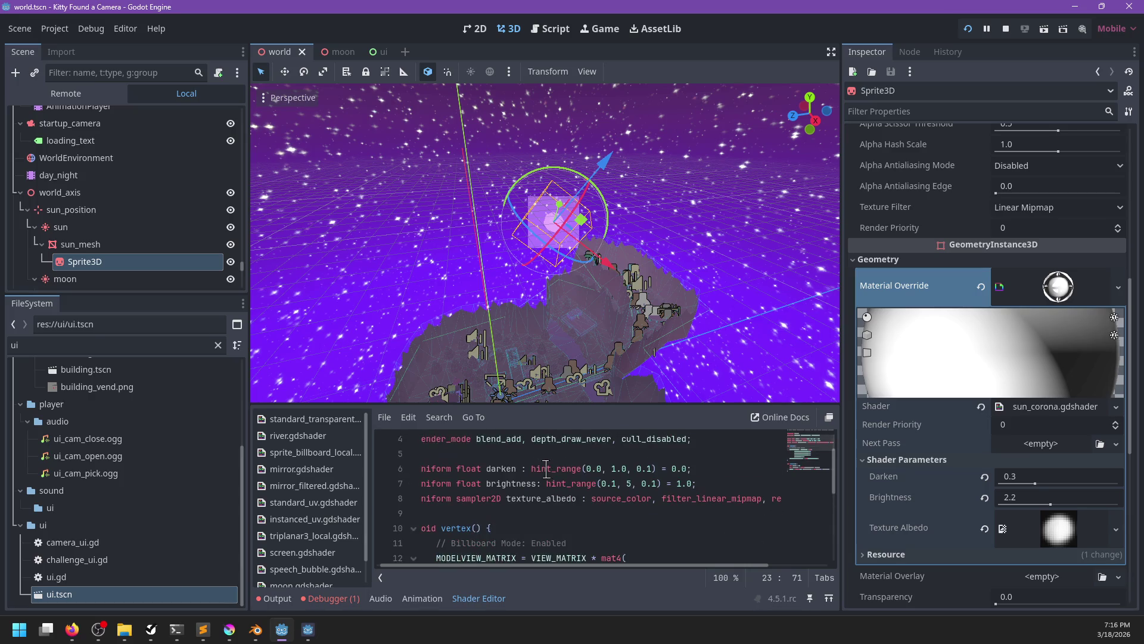
scroll(546, 469, right, 3)
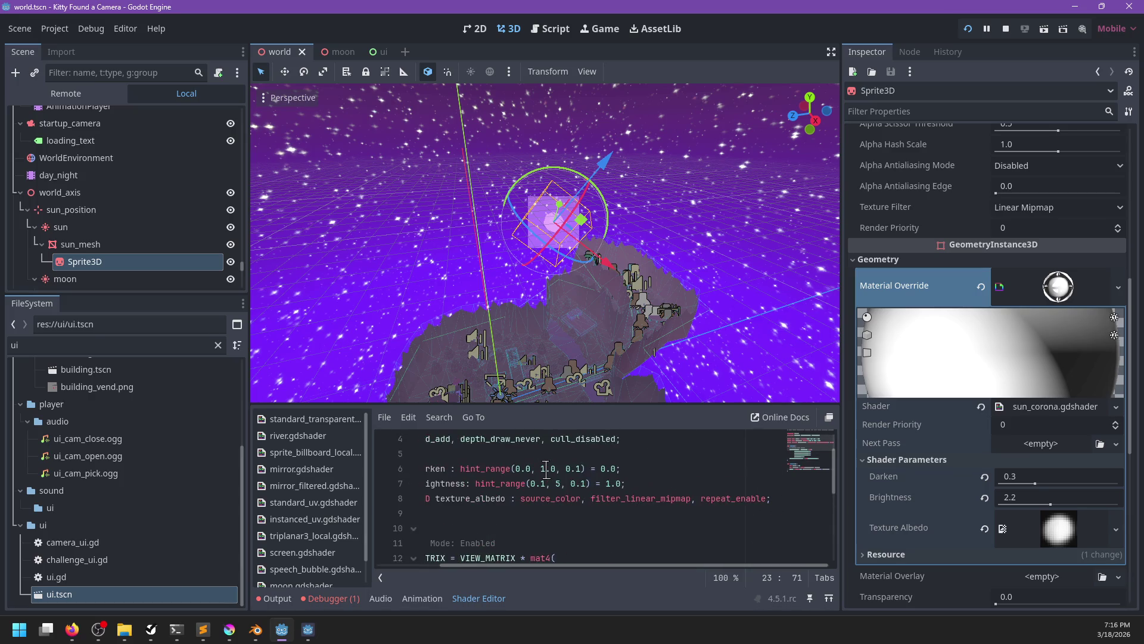
scroll(546, 469, left, 3)
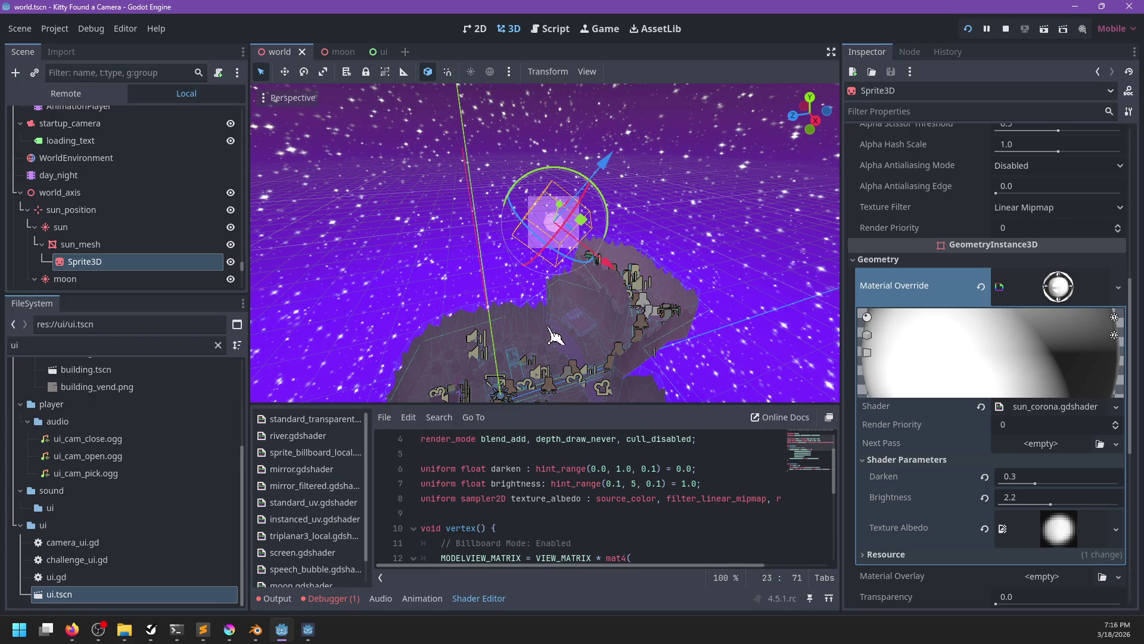
- Inspect the sun_mesh node, then reselect the corona Sprite3D and frame it in the viewport
scroll(553, 336, up, 3)
text(f;)
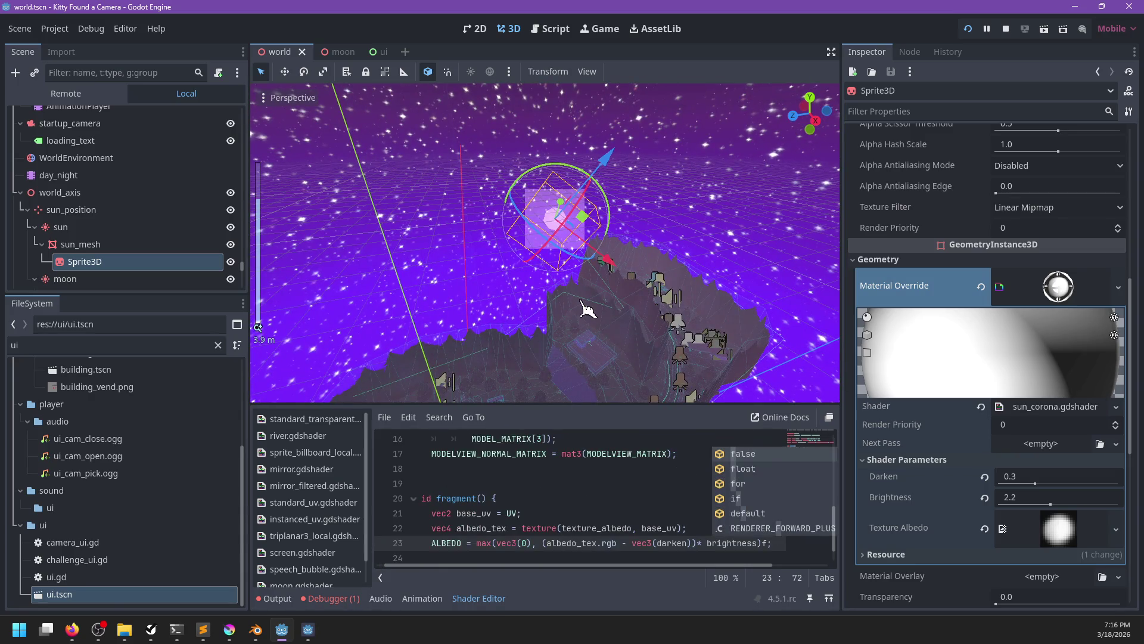
click(591, 492)
scroll(592, 492, up, 5)
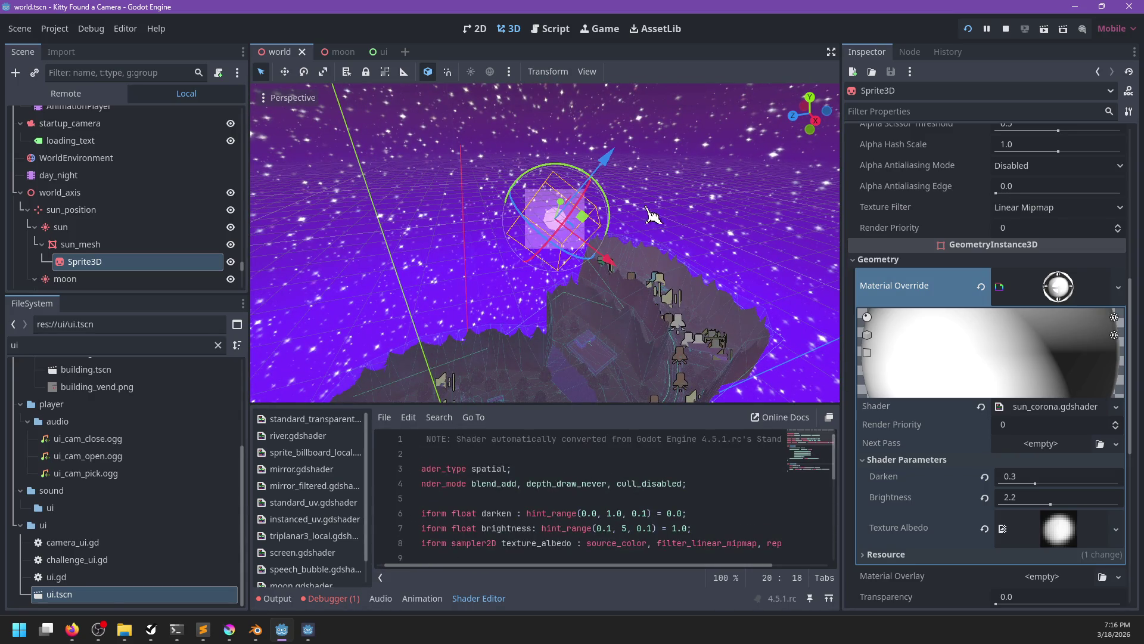
scroll(652, 215, down, 10)
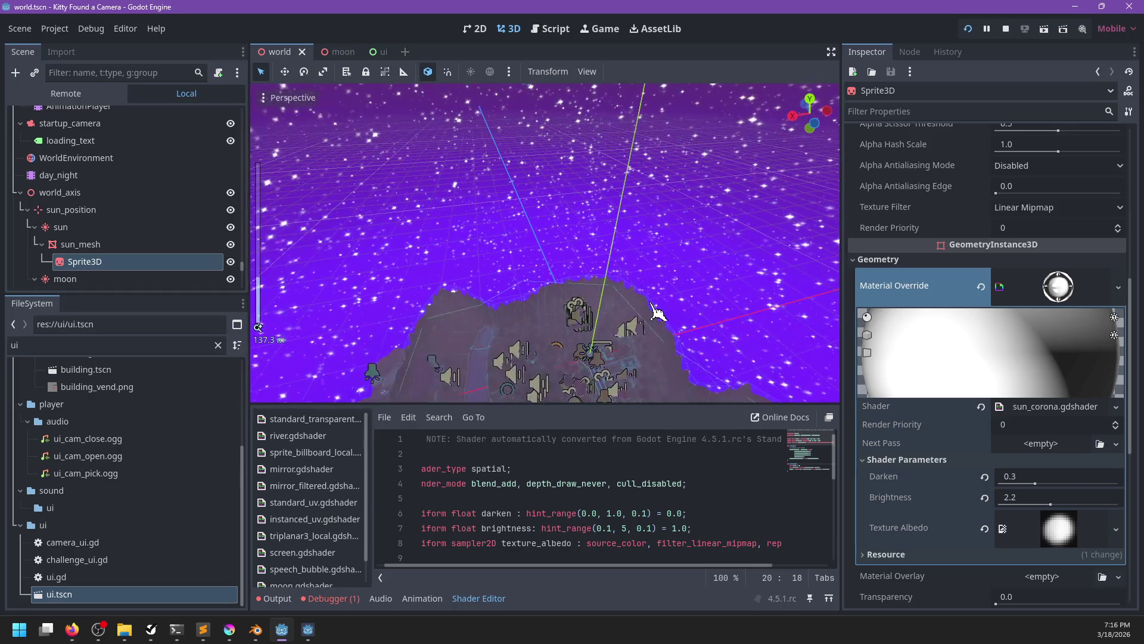
click(72, 245)
click(92, 266)
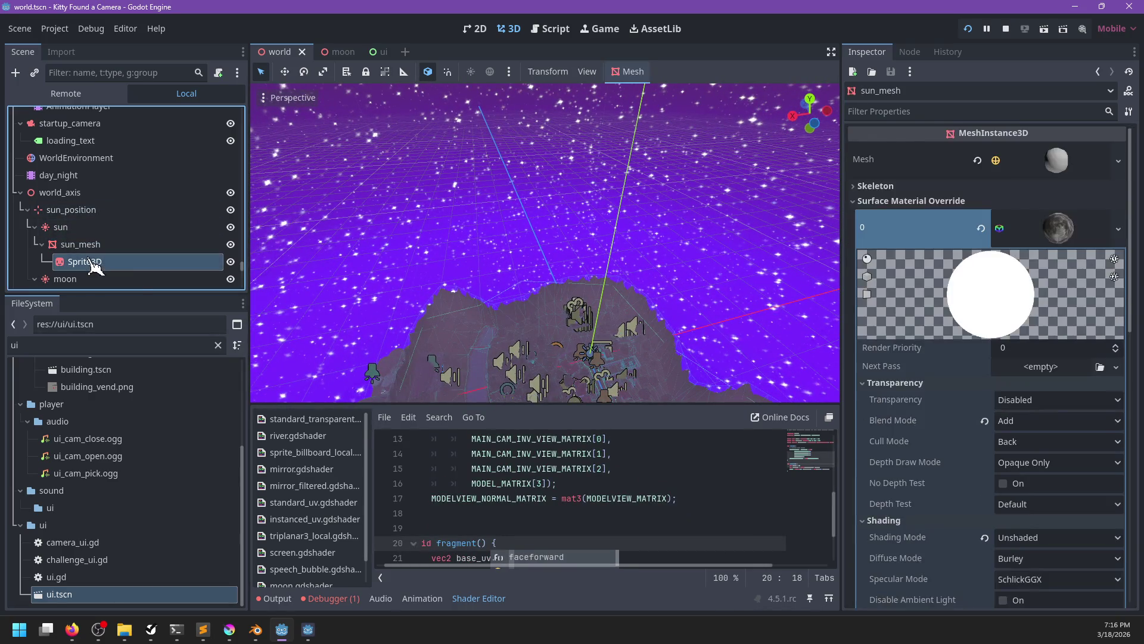
key(f)
scroll(471, 316, up, 5)
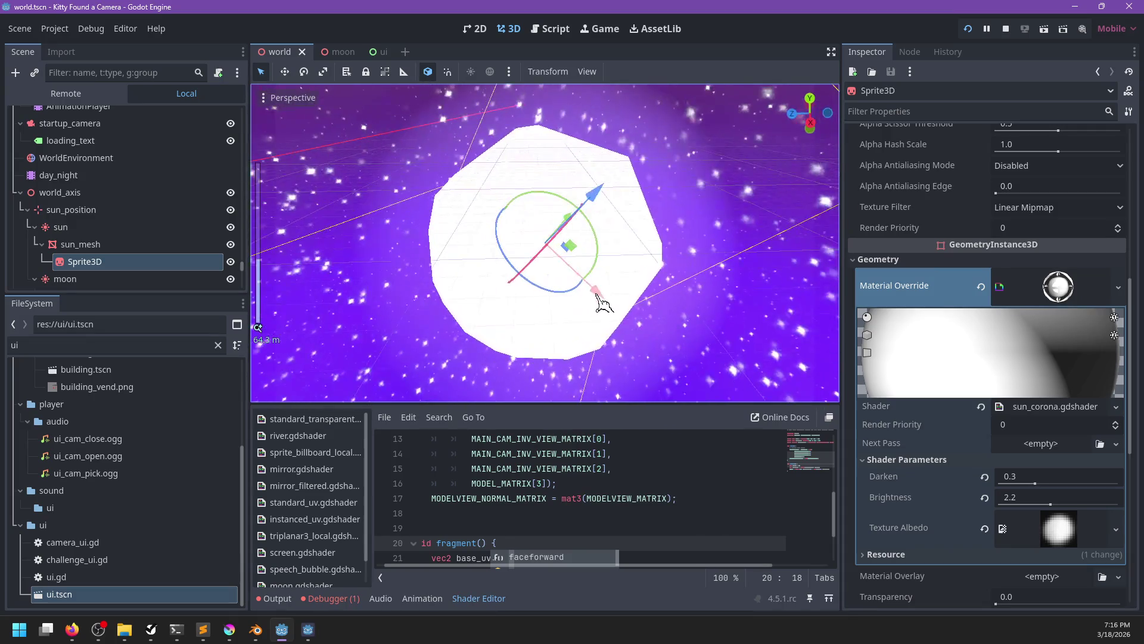
scroll(602, 301, down, 5)
scroll(605, 301, up, 4)
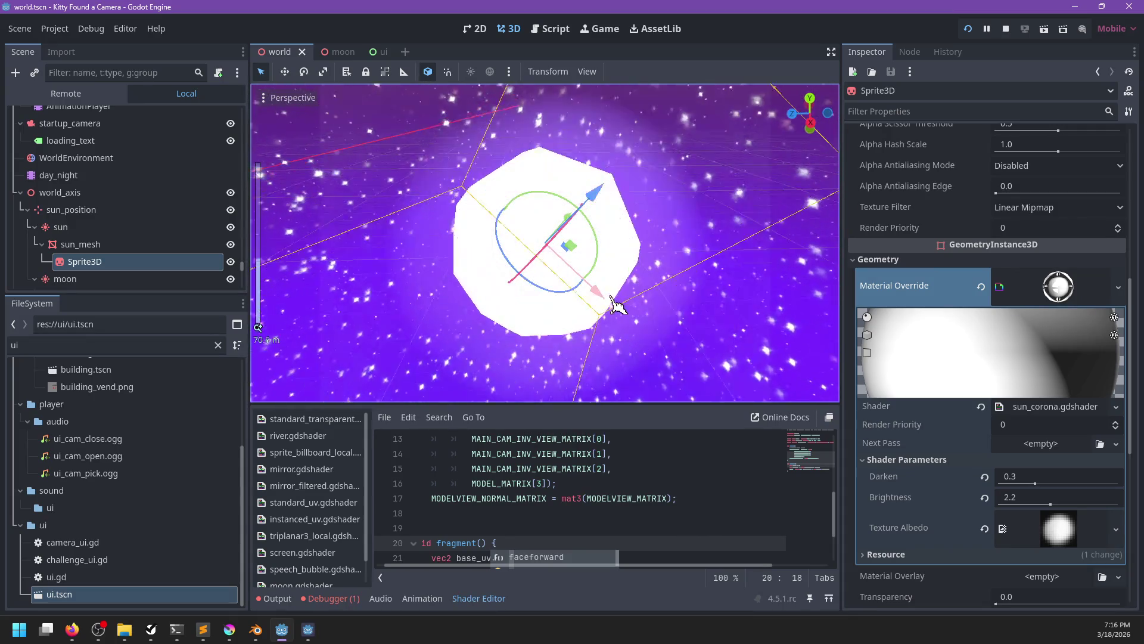
scroll(614, 304, down, 4)
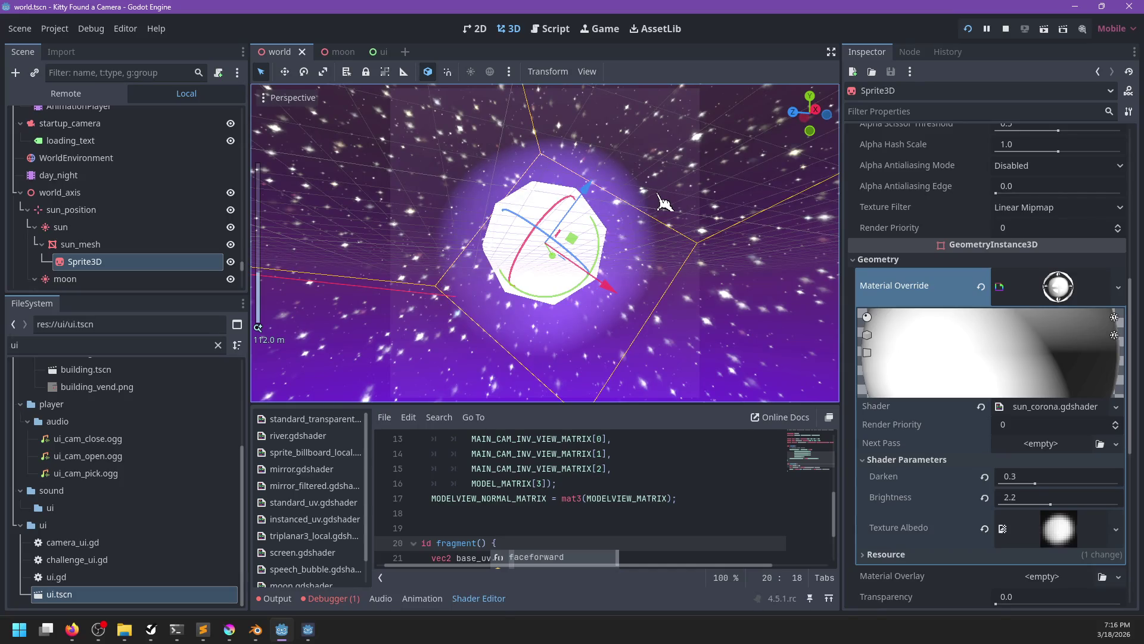
scroll(663, 203, down, 15)
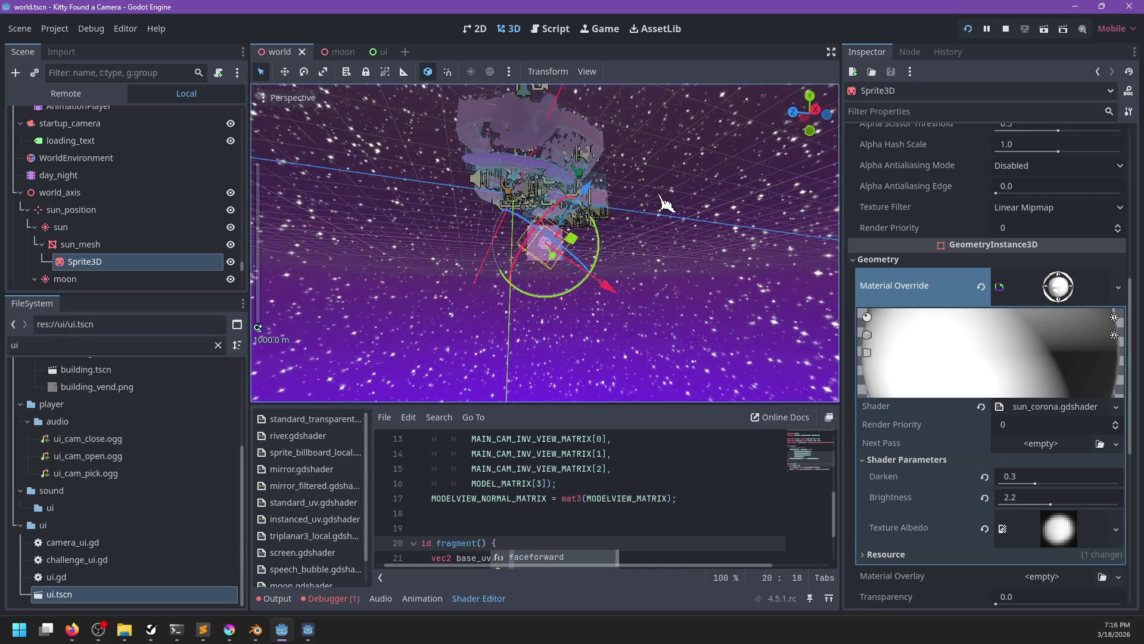
scroll(661, 196, up, 10)
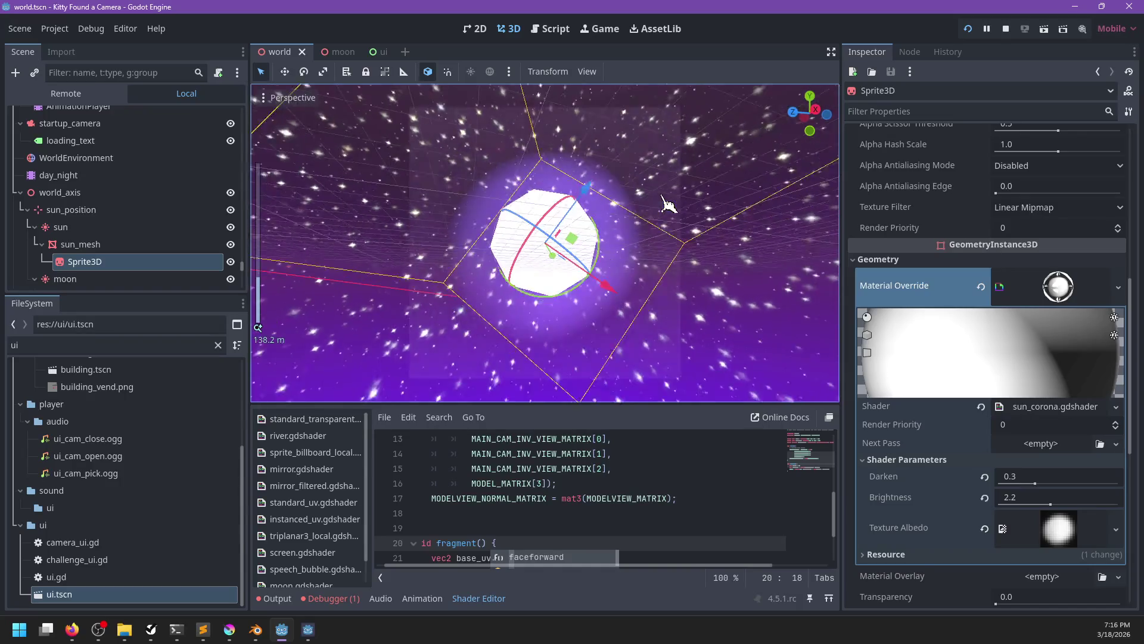
scroll(630, 261, down, 2)
click(546, 528)
- Replace the texture's linear mipmap filter hint with filter_nearest on line 8
scroll(551, 514, up, 4)
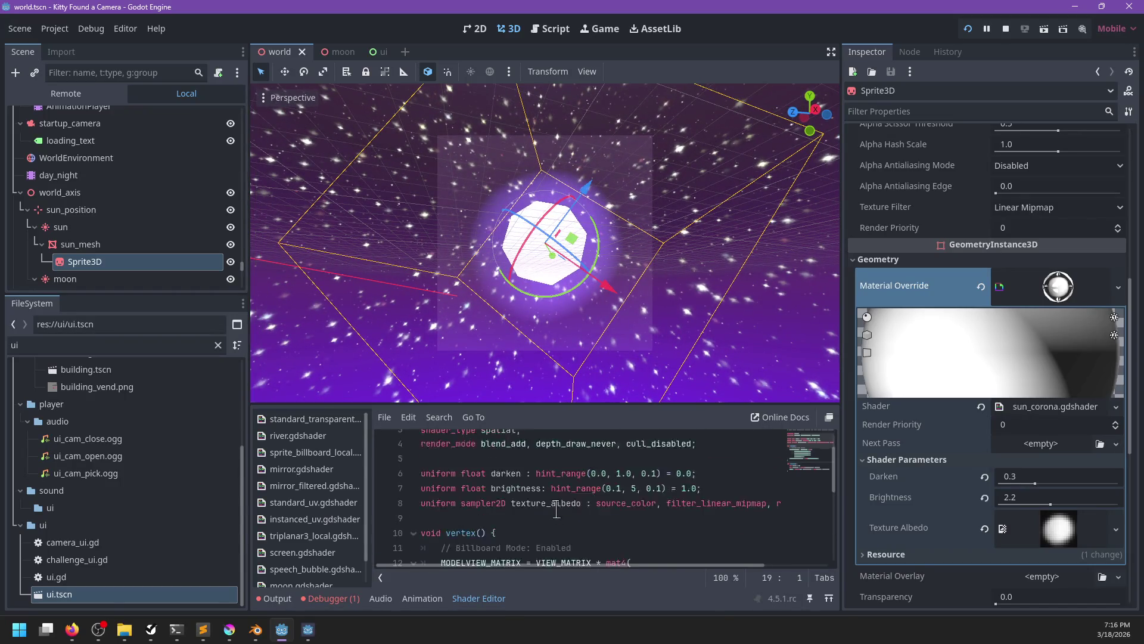
scroll(558, 514, right, 3)
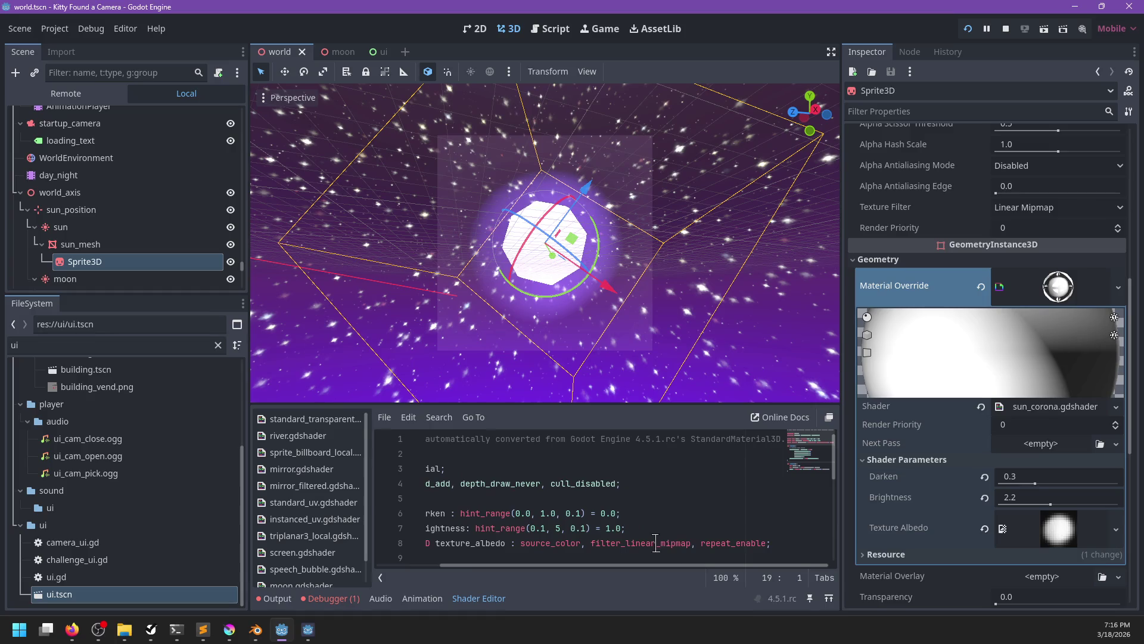
drag(658, 543, 690, 547)
key(BackSpace)
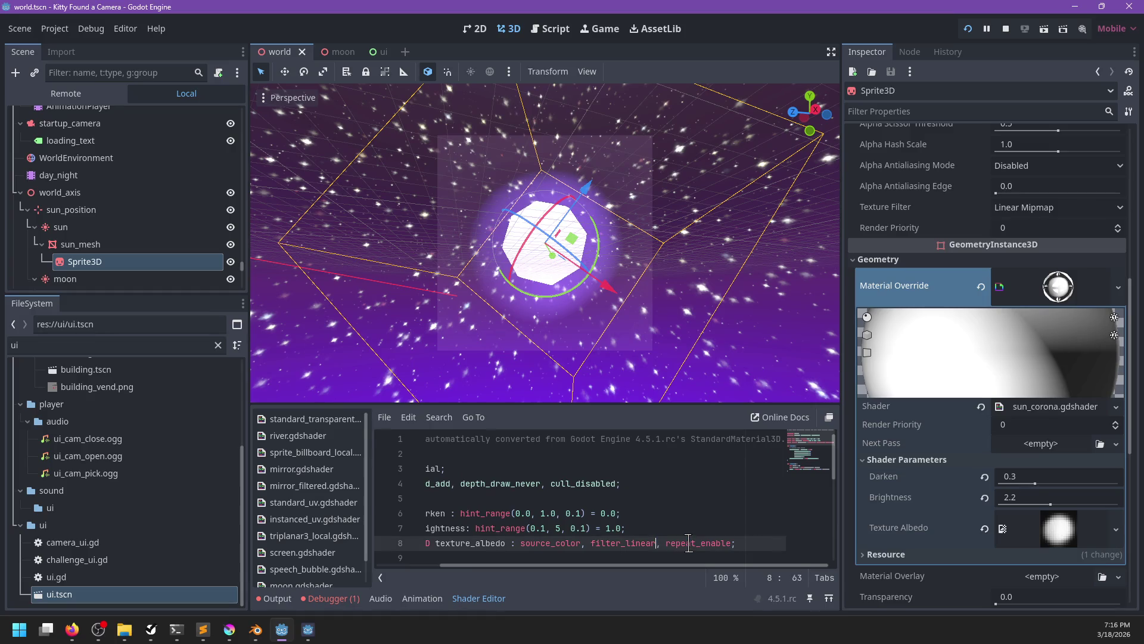
key(ctrl+s)
key(BackSpace)
key(BackSpace)
key(BackSpace)
text(ne)
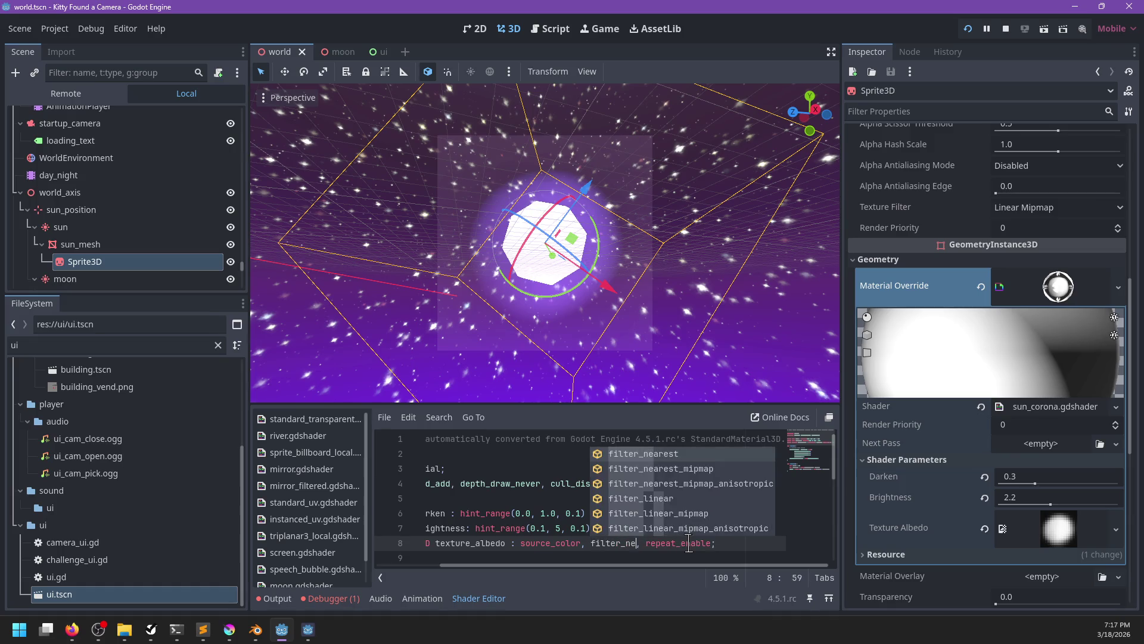
text(ares)
key(Return)
- Change repeat_enable to repeat_disable and remove source_color from the texture_albedo hints
double_click(688, 543)
key(BackSpace)
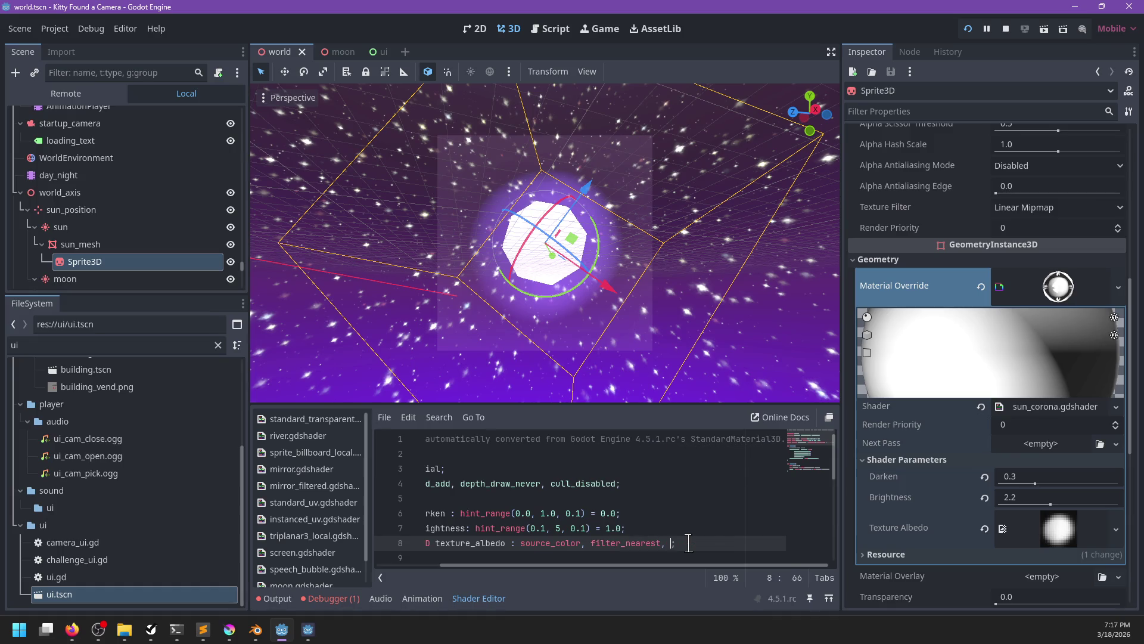
text(at_disable)
key(ctrl+BackSpace)
key(ctrl+BackSpace)
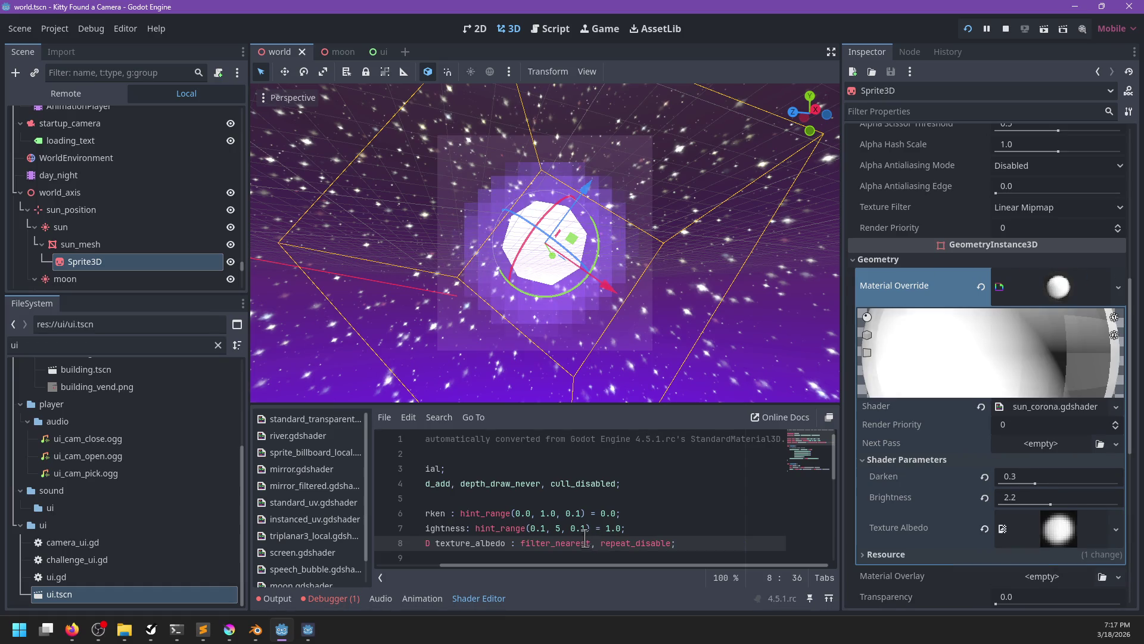
scroll(583, 528, left, 2)
scroll(655, 288, down, 5)
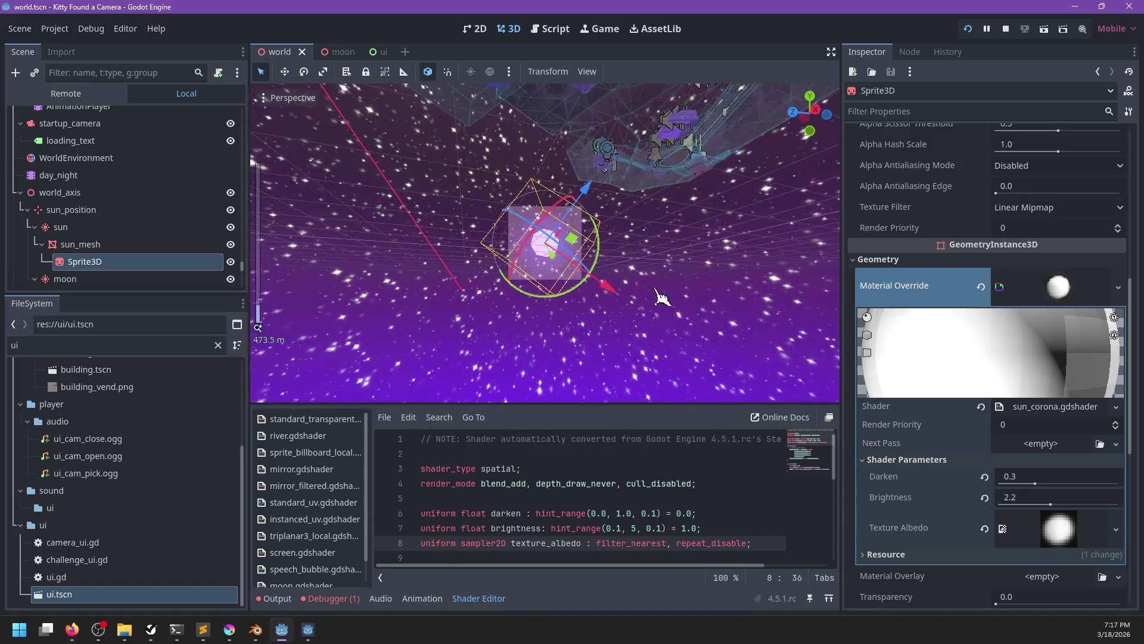
scroll(662, 296, up, 10)
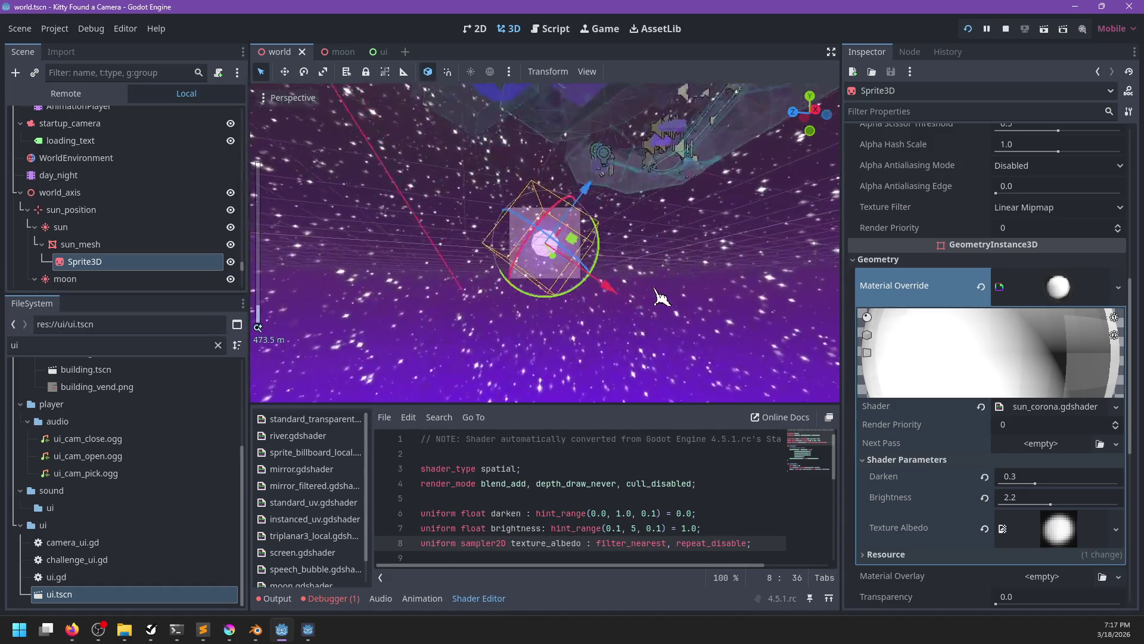
drag(680, 292, 596, 322)
scroll(667, 484, down, 2)
scroll(668, 489, up, 1)
scroll(668, 495, right, 2)
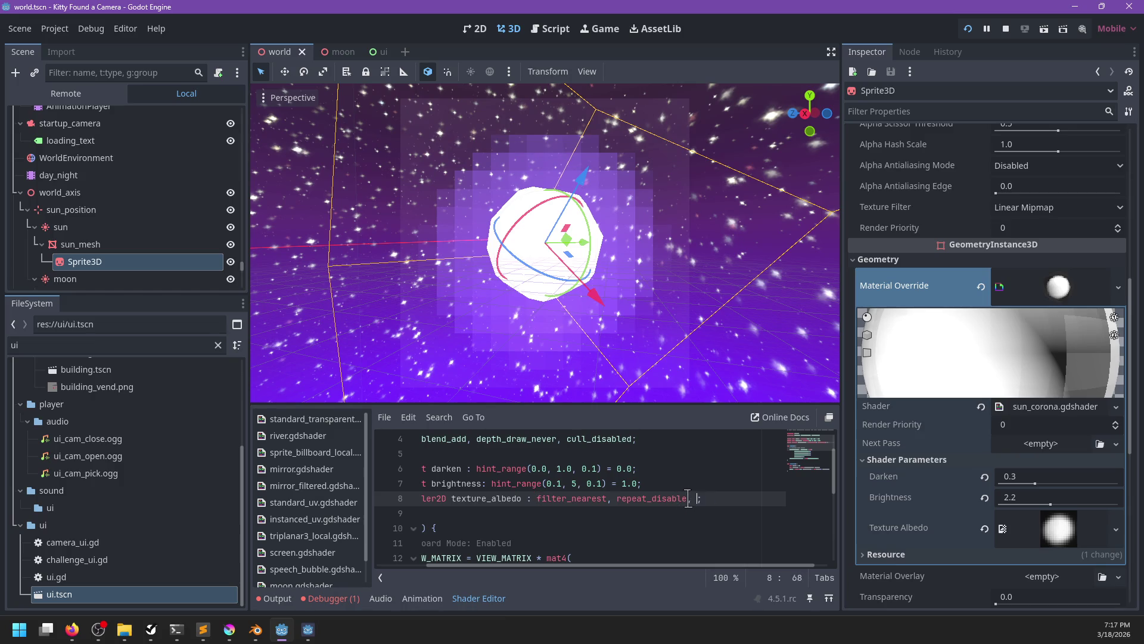
text(isable, h)
text(int_disa)
key(ctrl+BackSpace)
click(657, 477)
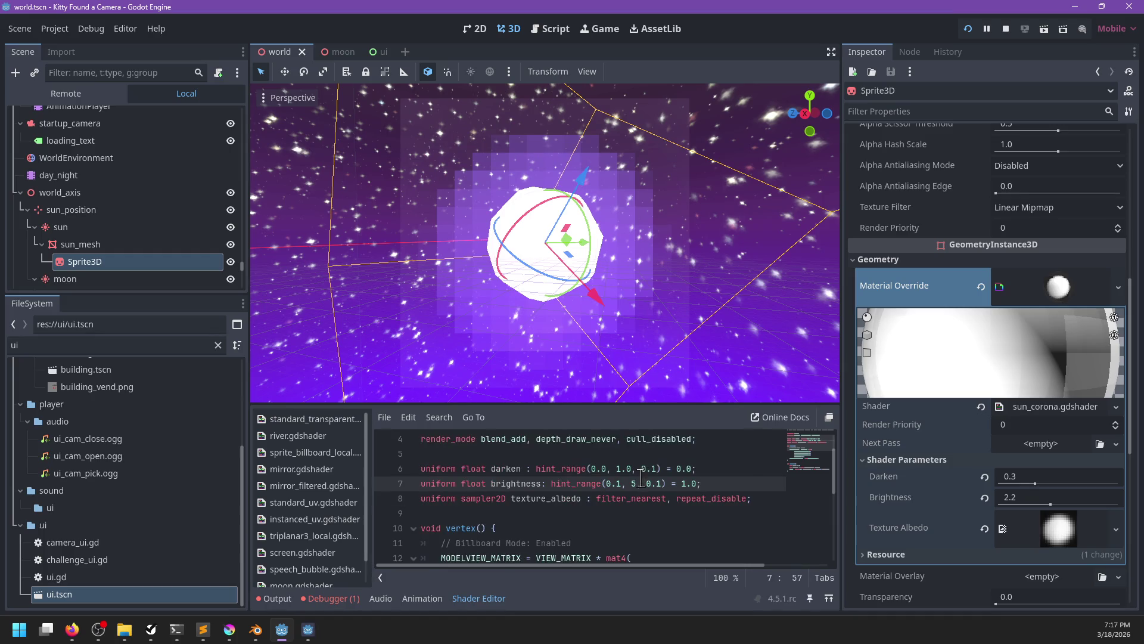
scroll(661, 293, down, 5)
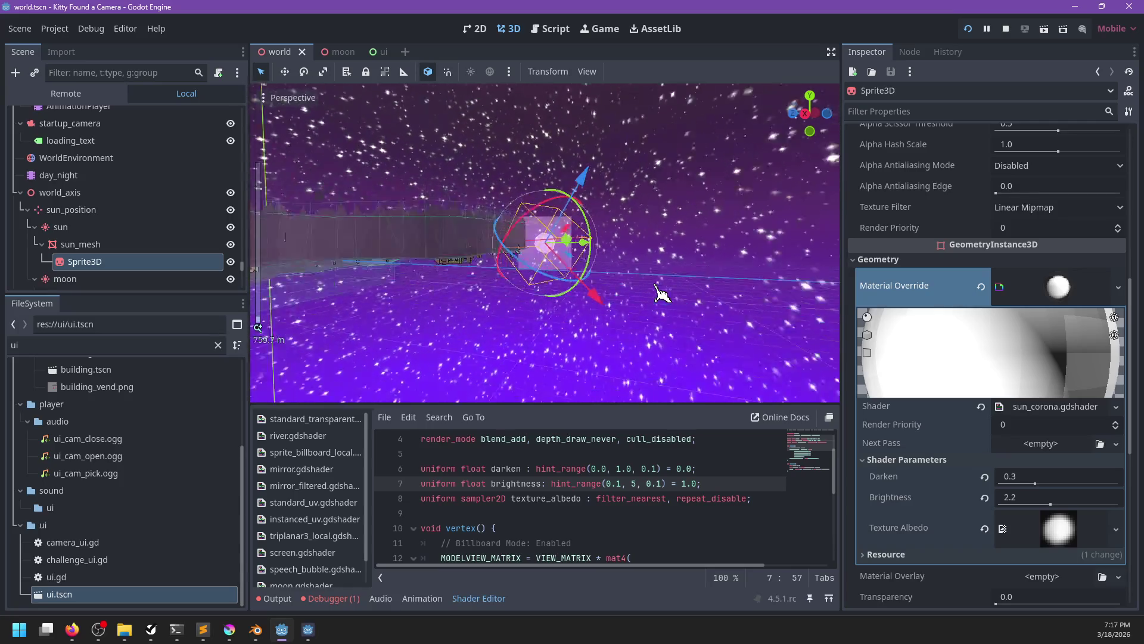
scroll(661, 293, up, 5)
scroll(518, 475, down, 5)
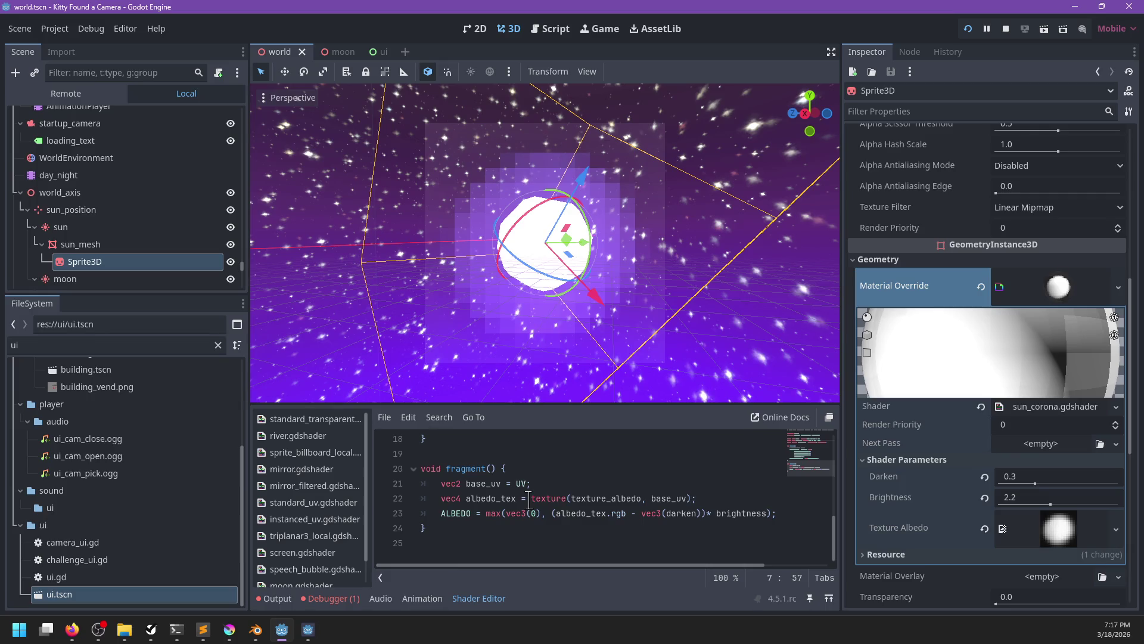
scroll(529, 501, up, 4)
mouse_move(1035, 484)
mouse_down()
mouse_move(1098, 481)
mouse_move(960, 485)
mouse_move(1014, 481)
mouse_up()
scroll(635, 505, down, 4)
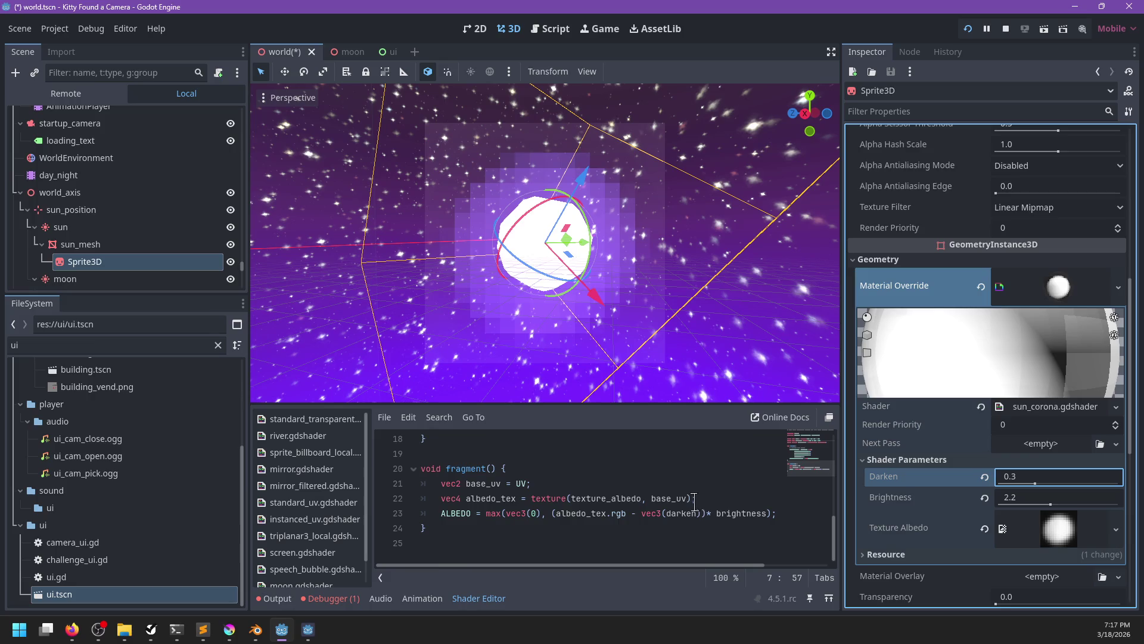
click(701, 513)
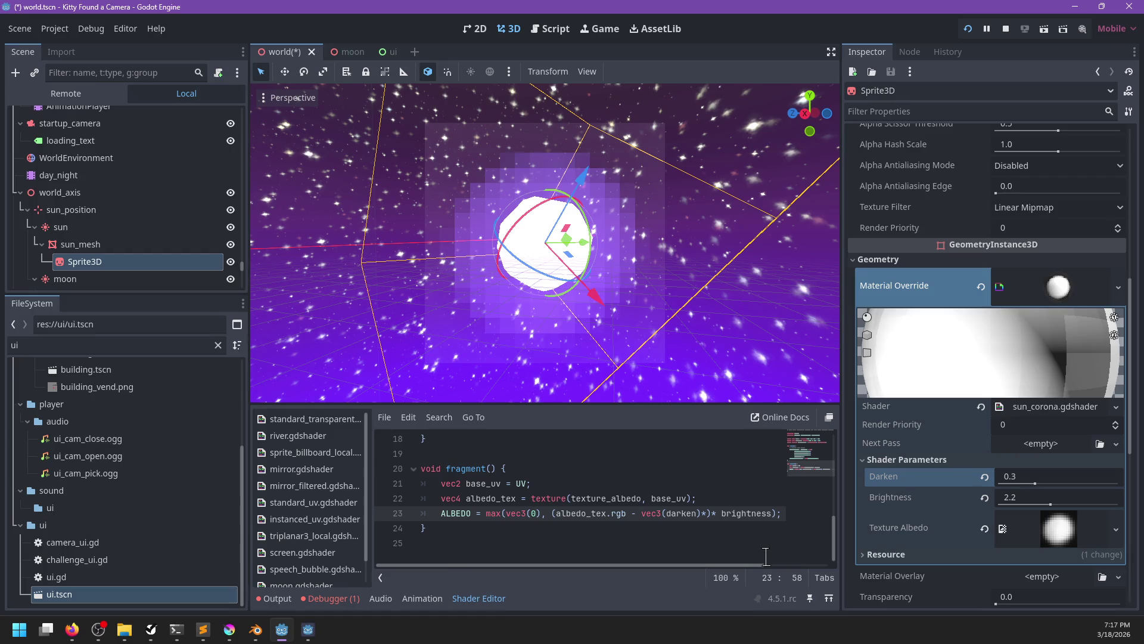
key(BackSpace)
key(ctrl+shift+Right)
key(ctrl+c)
key(Delete)
key(ctrl+v)
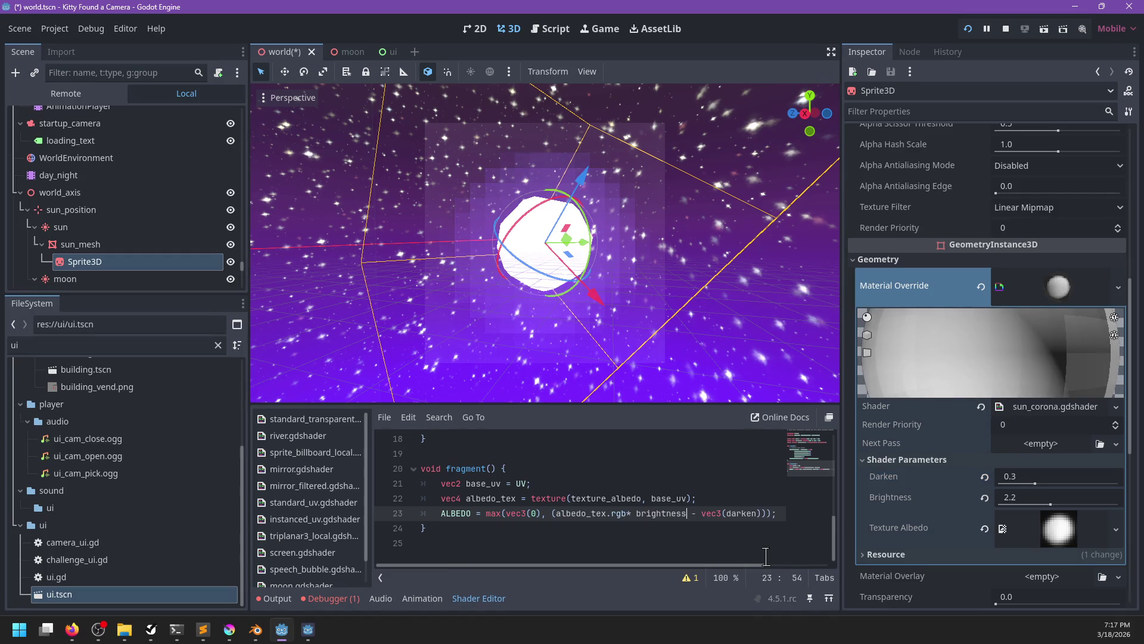
key(ctrl+Left)
key(Left)
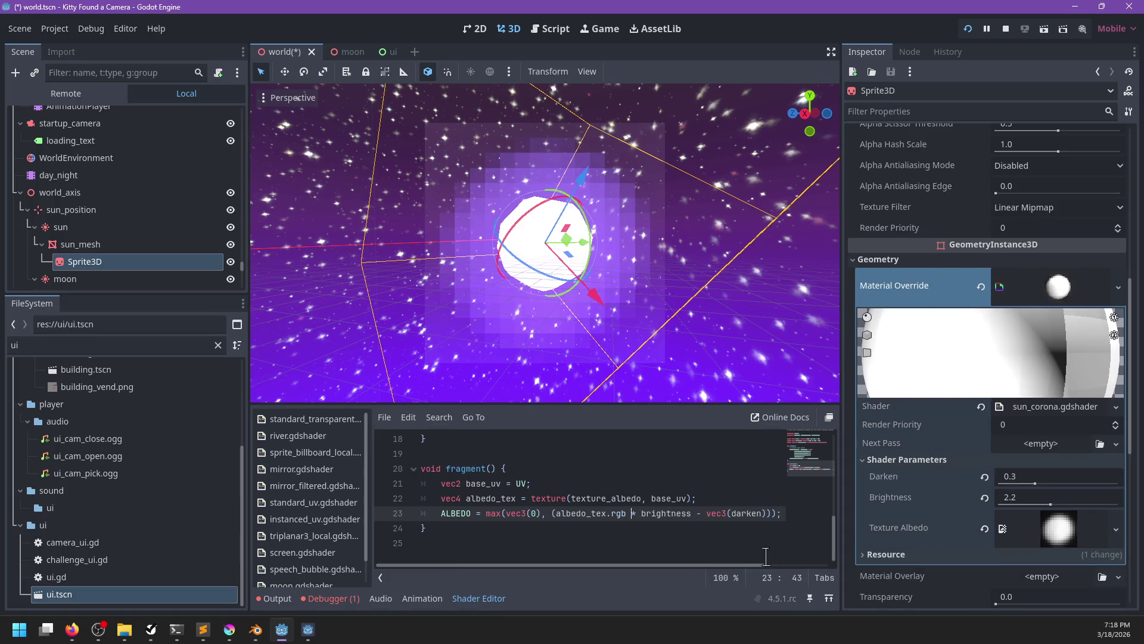
key(ctrl+shift+Right)
key(ctrl+shift+Right)
key(ctrl+x)
key(ctrl+Right)
key(ctrl+Right)
key(ctrl+Right)
key(ctrl+v)
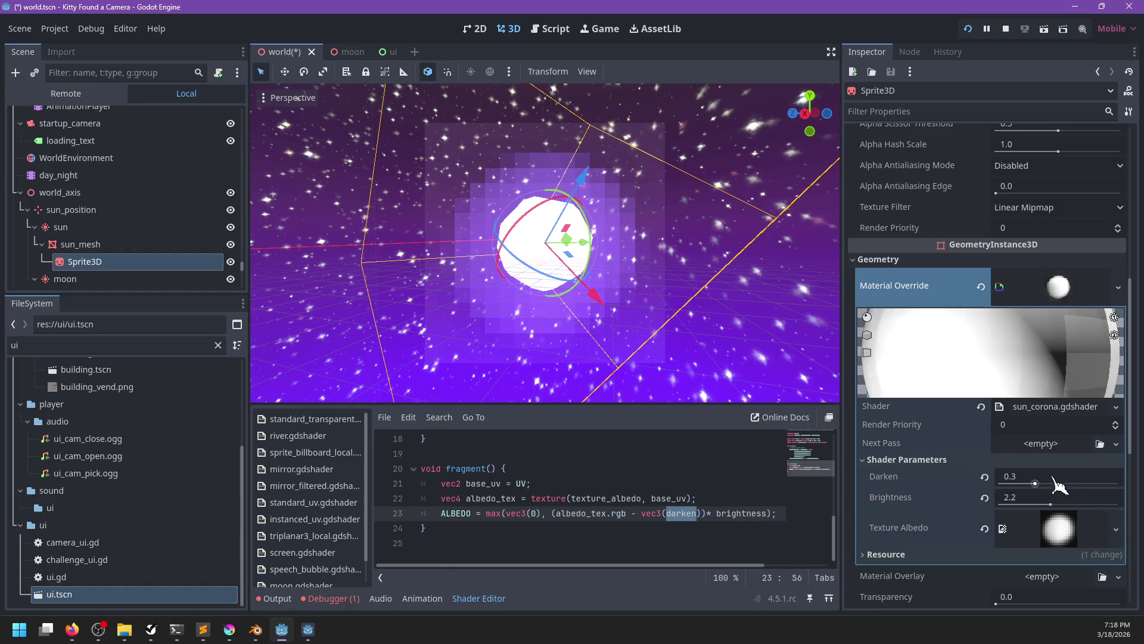
mouse_move(1035, 483)
mouse_down()
mouse_move(1129, 490)
mouse_move(1002, 489)
mouse_move(1035, 484)
mouse_up()
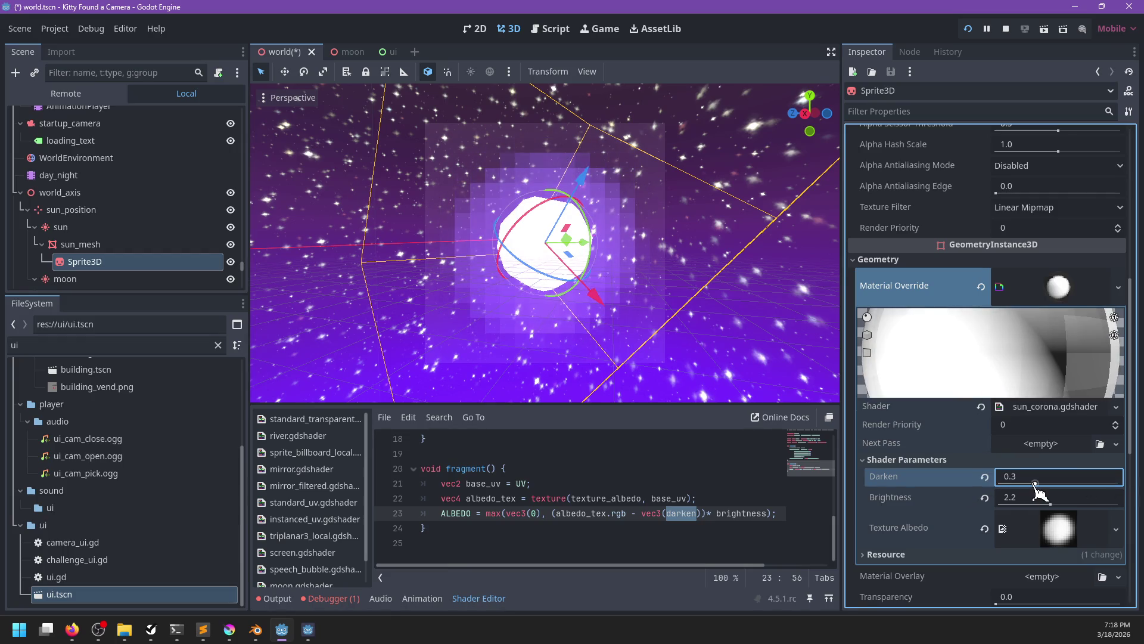
scroll(691, 493, up, 4)
scroll(691, 493, up, 2)
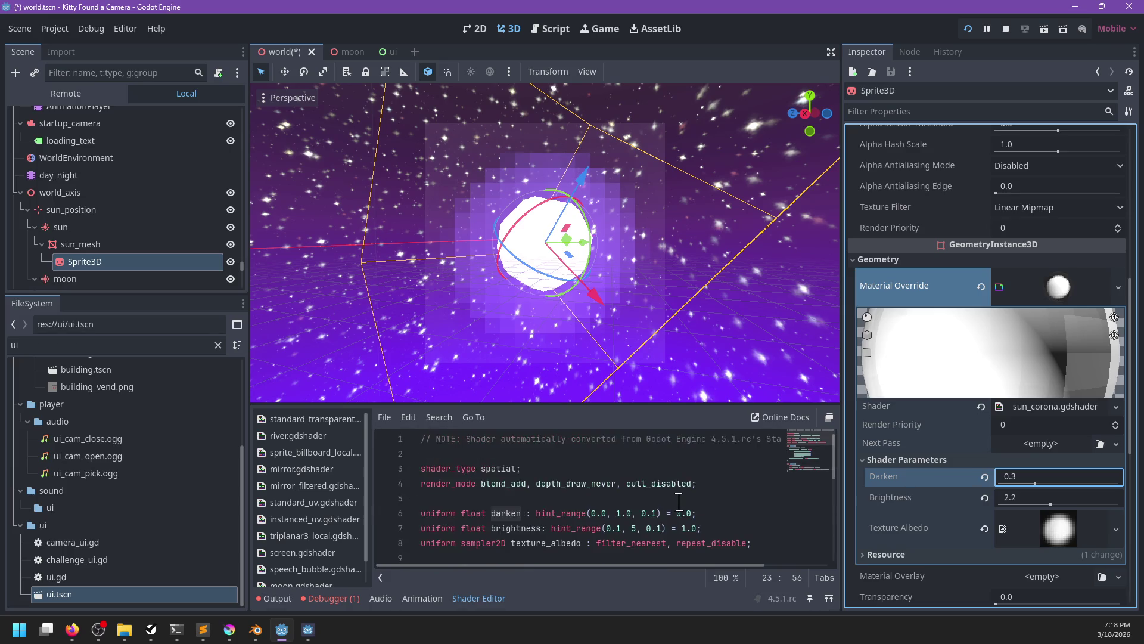
- Review the render_mode keywords blend_add, depth_draw_never, cull_disabled and unshaded
click(688, 484)
text(, un)
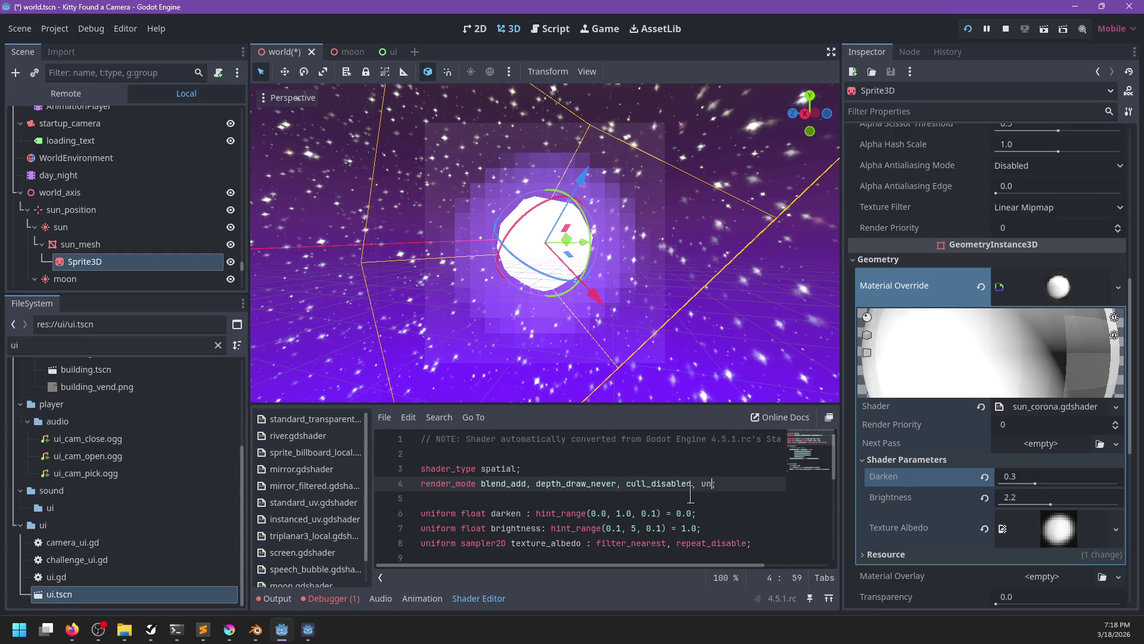
text(shaded)
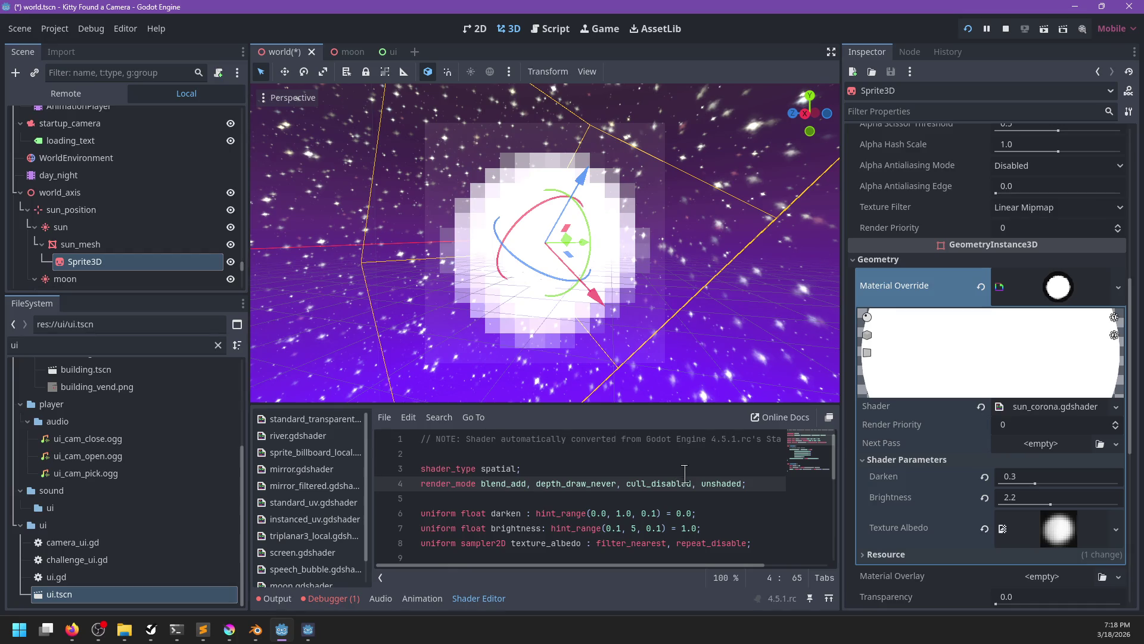
double_click(499, 483)
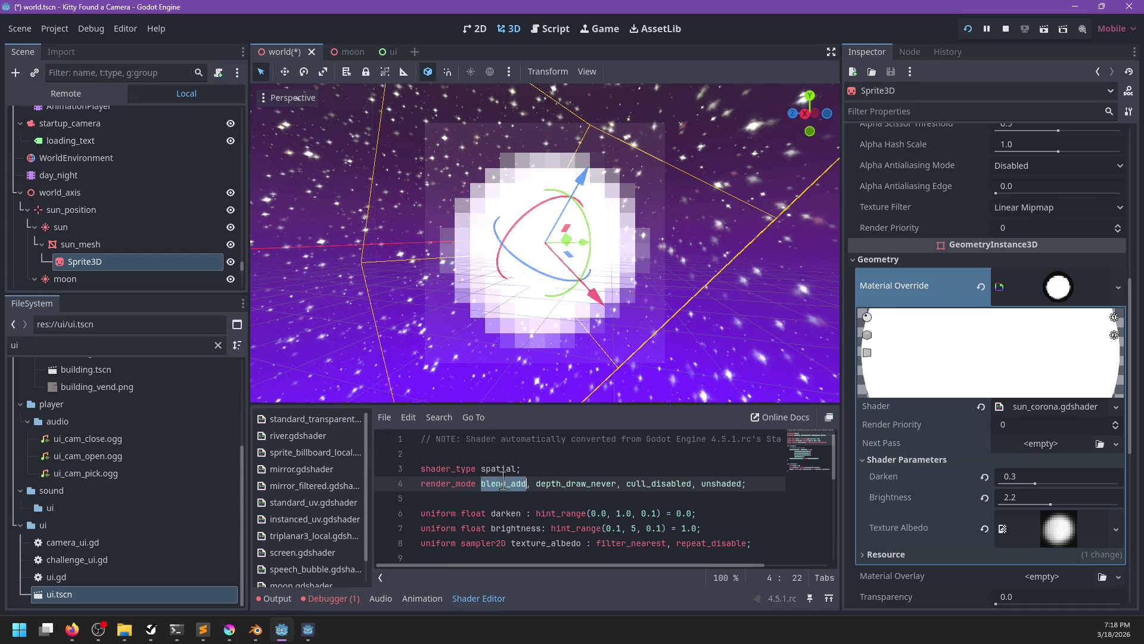
double_click(566, 483)
double_click(647, 483)
double_click(718, 483)
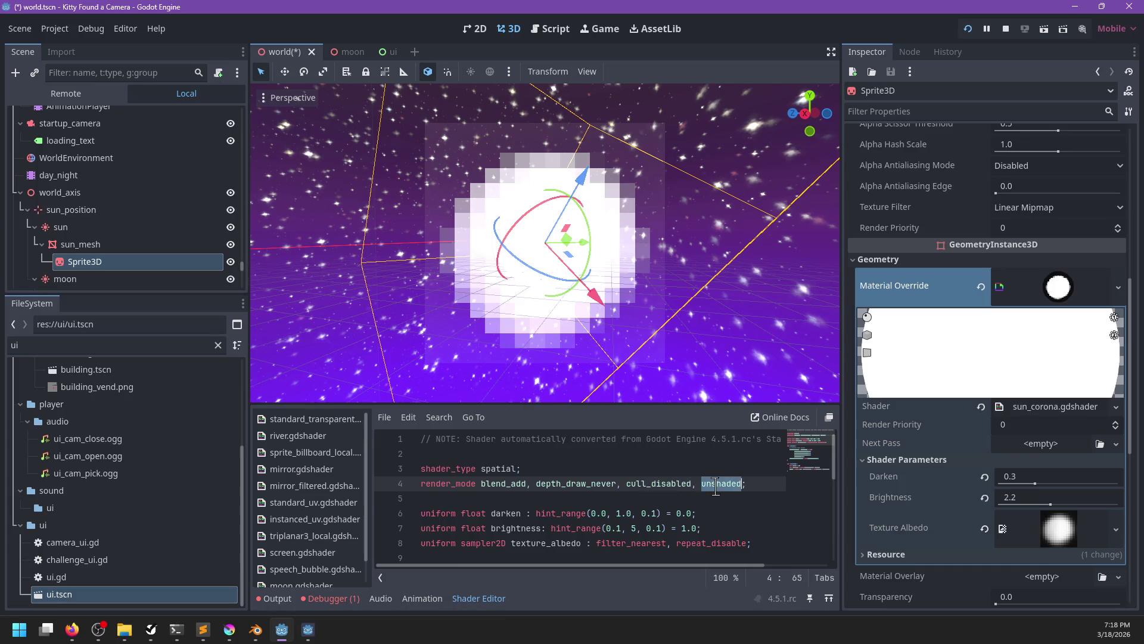
- Lower the corona's Darken shader parameter from 0.3 to 0.2
scroll(713, 493, down, 1)
scroll(687, 501, right, 2)
scroll(687, 500, left, 2)
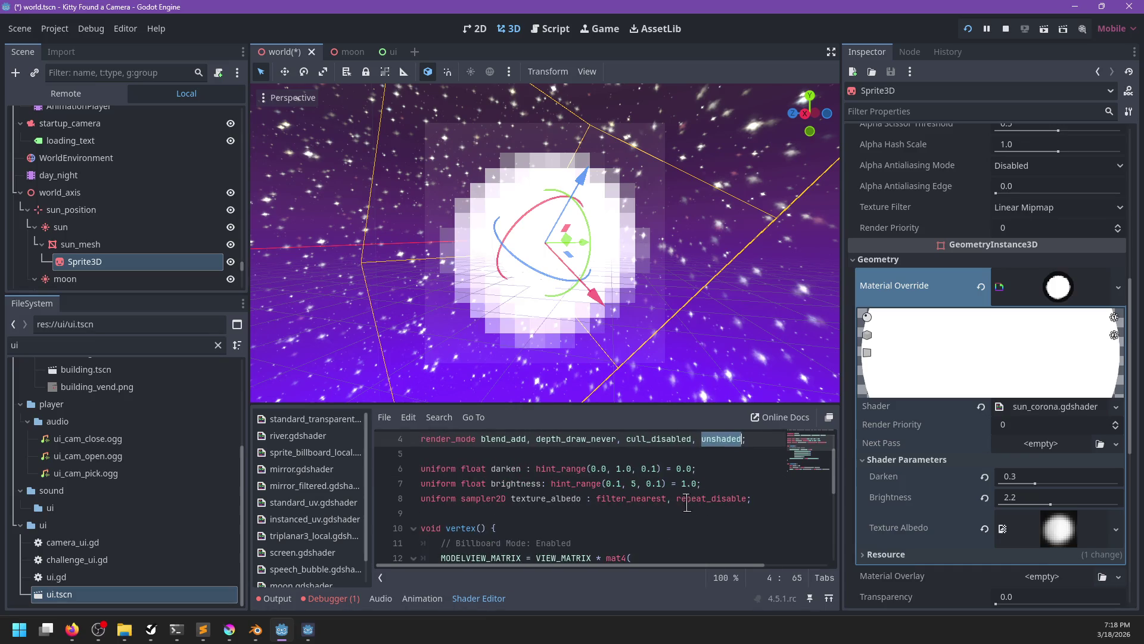
mouse_move(1035, 482)
mouse_down()
mouse_move(1111, 486)
mouse_move(1013, 485)
mouse_move(1031, 486)
mouse_up()
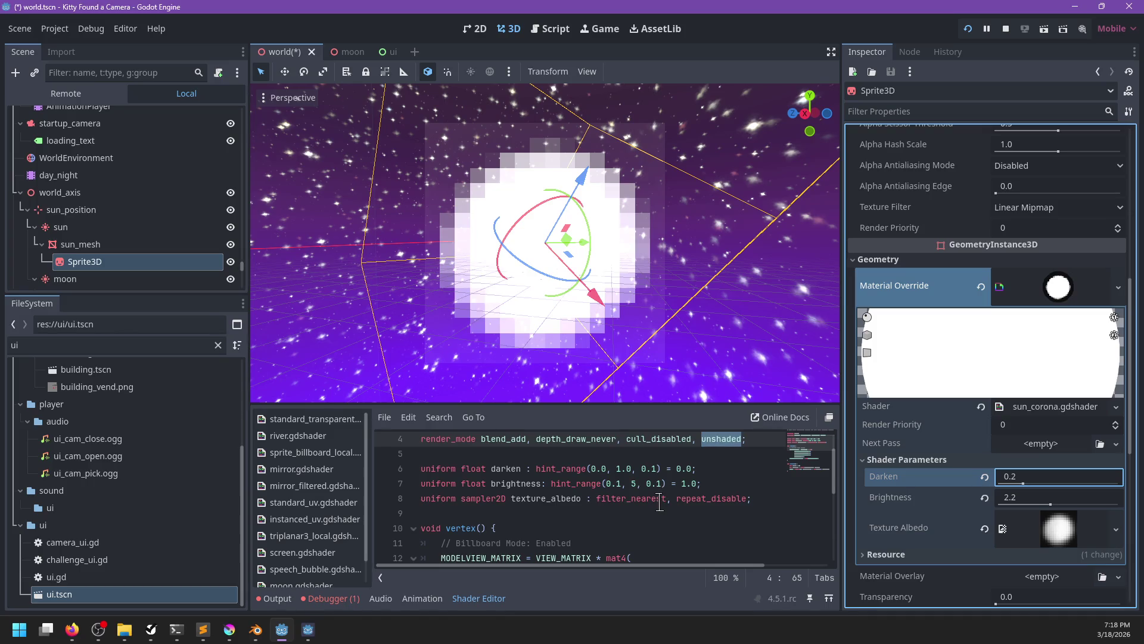
- Try negating the albedo subtraction on line 23, then remove the added minus sign
scroll(660, 503, down, 4)
scroll(659, 501, down, 1)
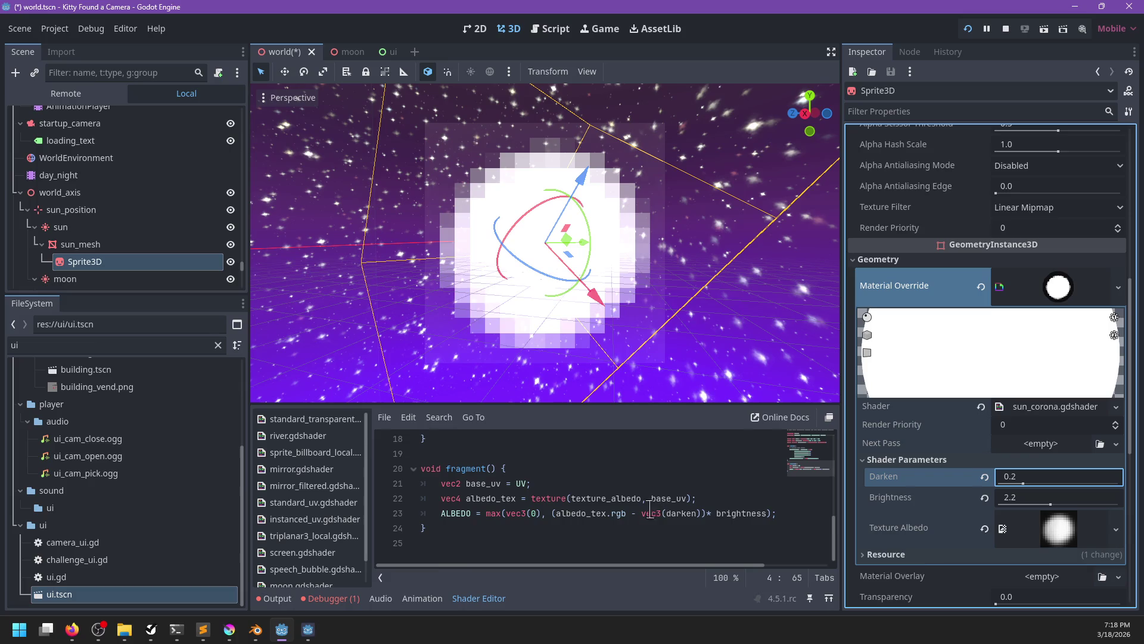
scroll(568, 519, right, 4)
scroll(568, 521, left, 4)
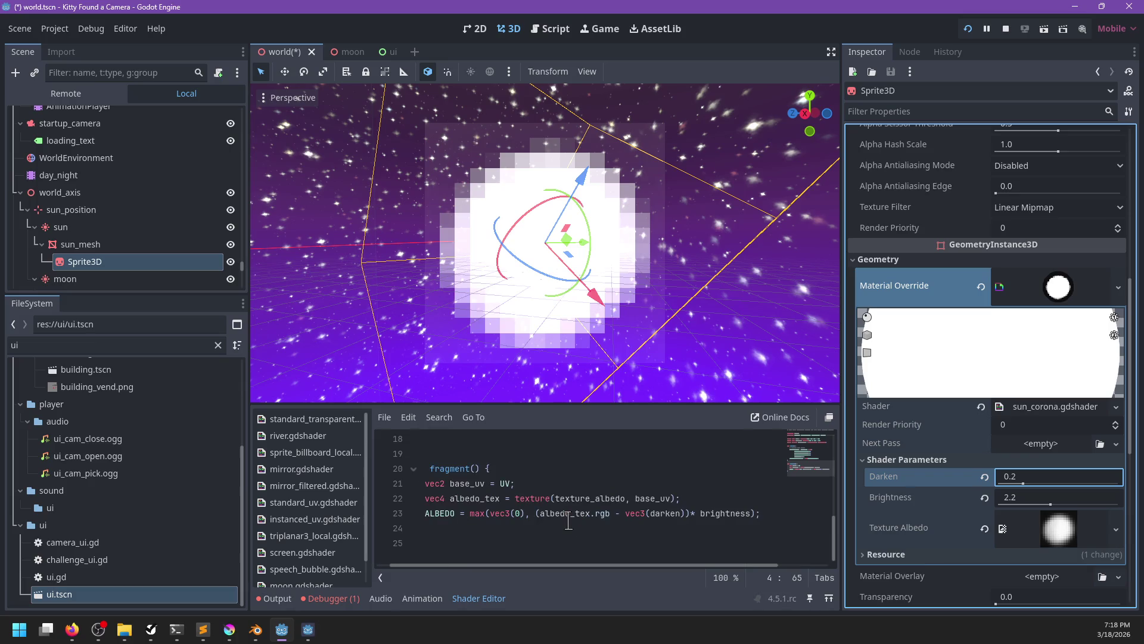
click(498, 515)
double_click(498, 515)
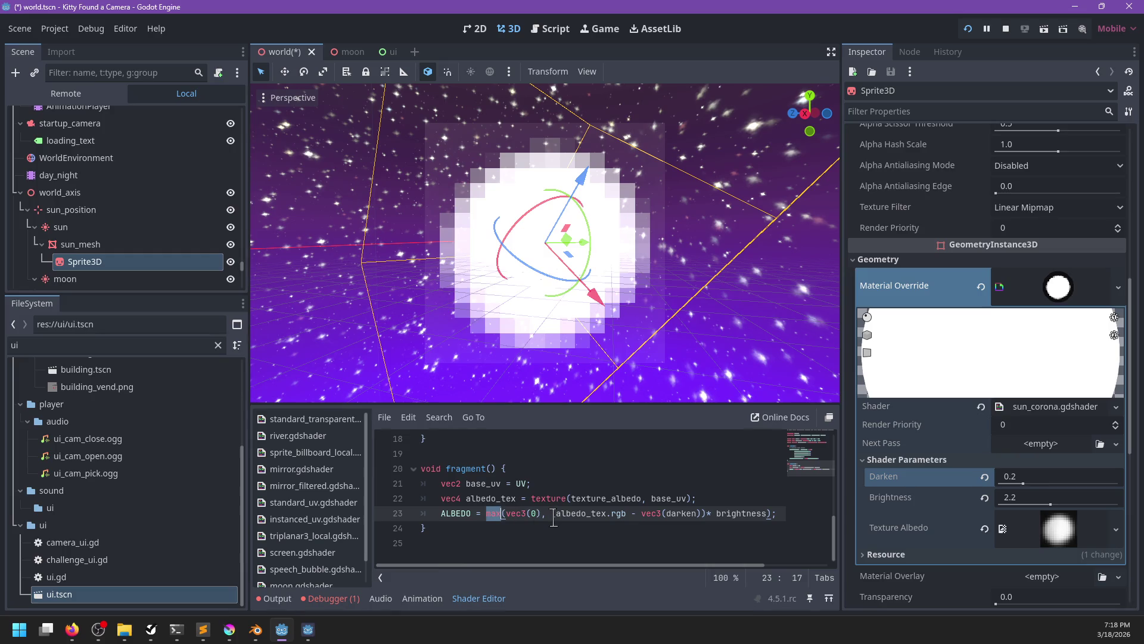
click(552, 515)
text(-)
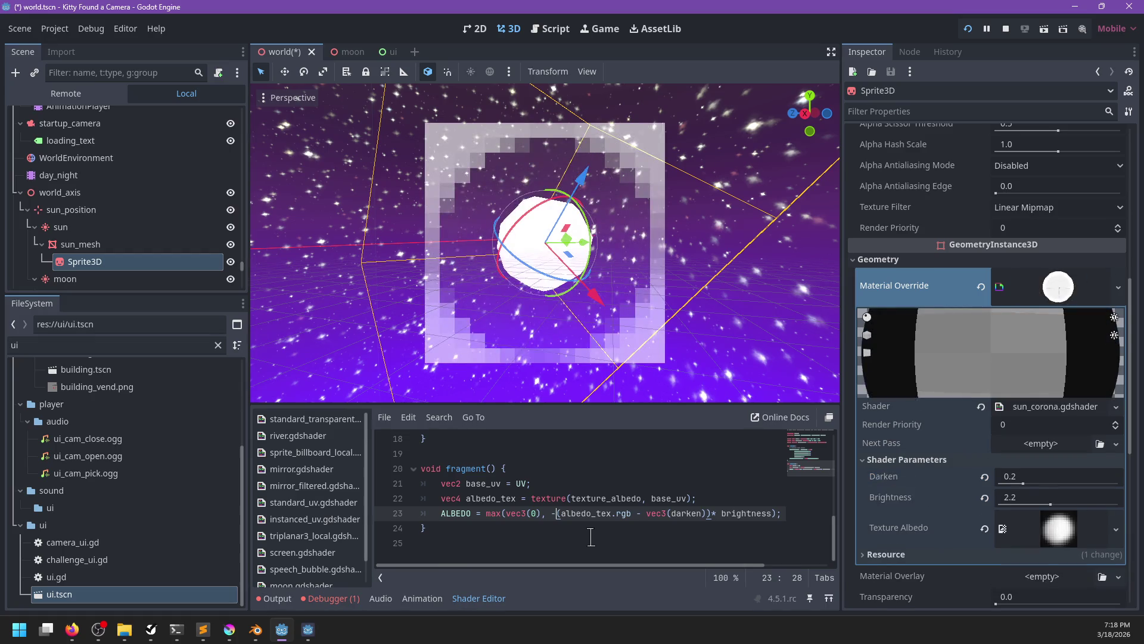
scroll(723, 270, down, 5)
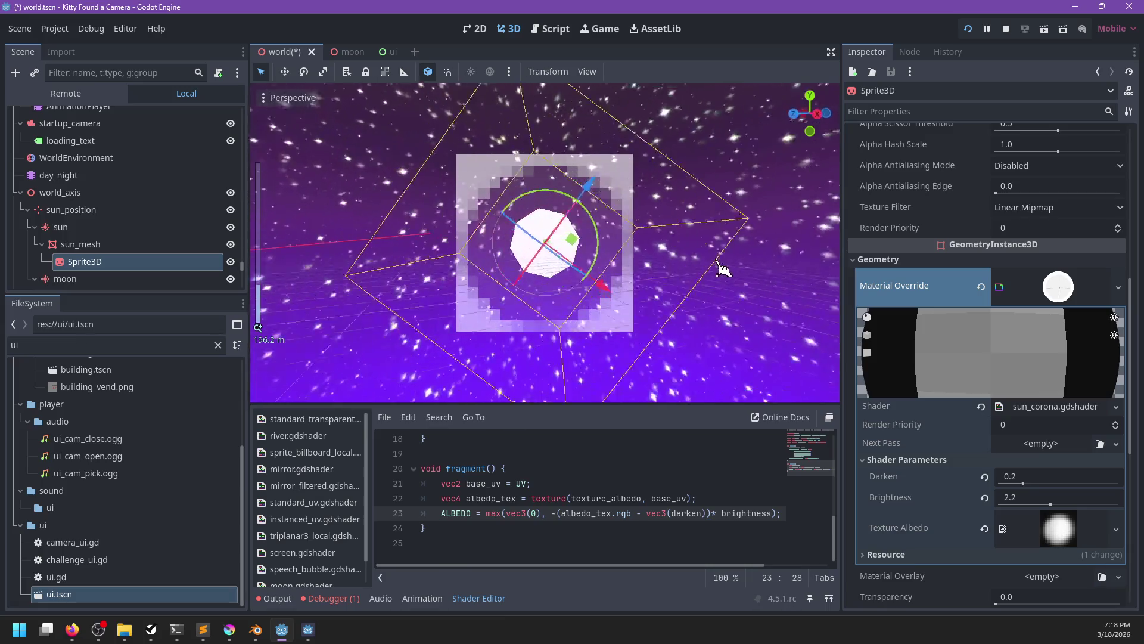
scroll(723, 270, up, 4)
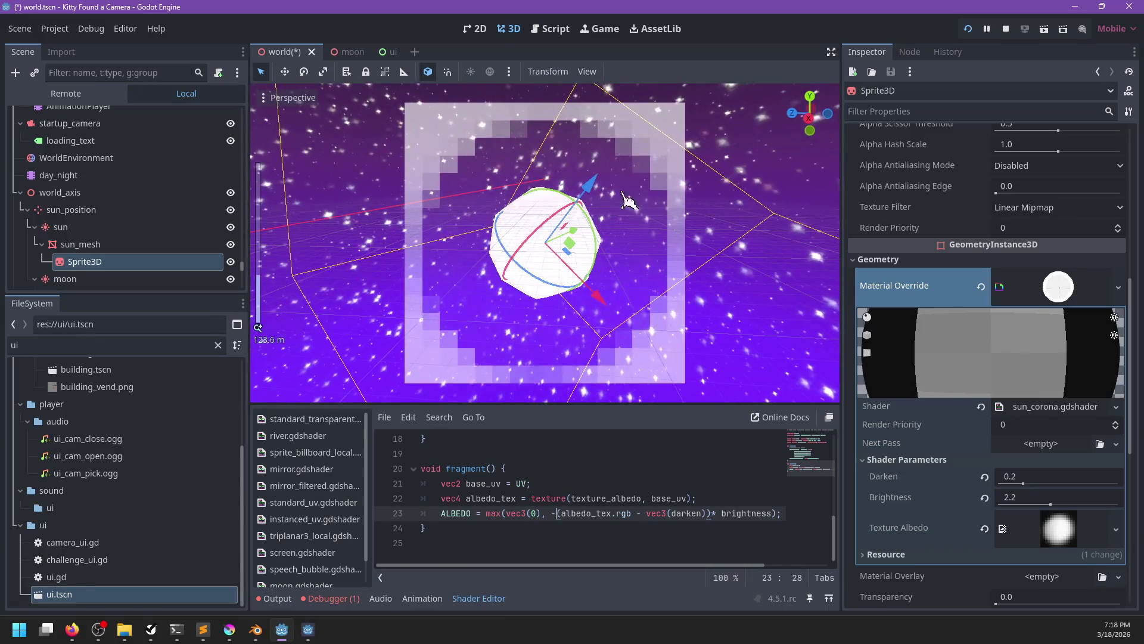
key(BackSpace)
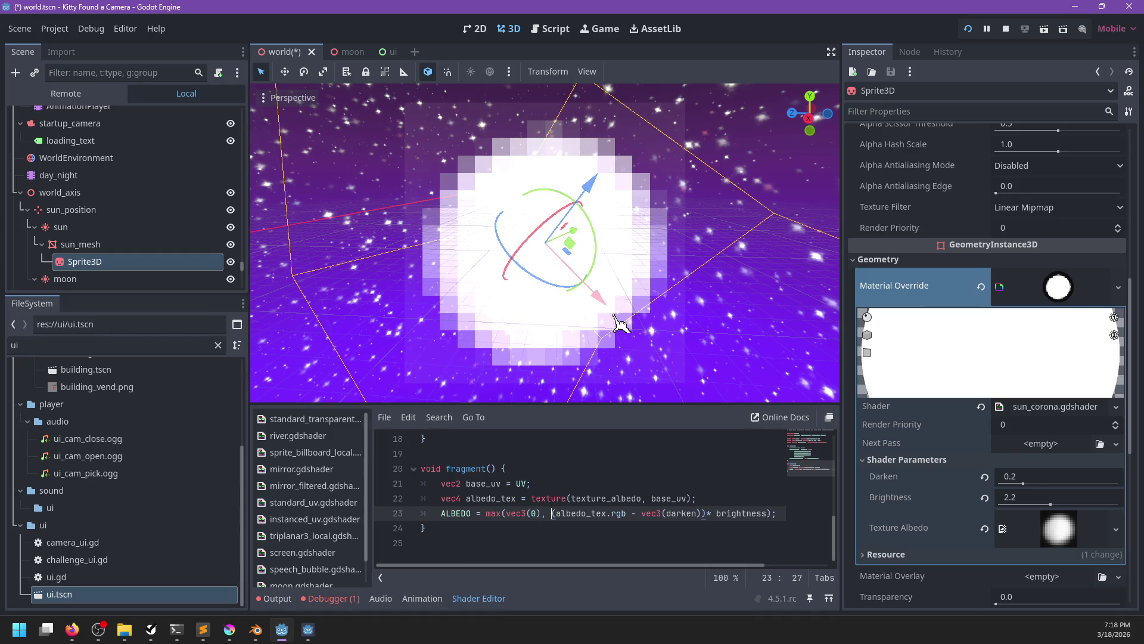
- Set ALBEDO to vec3(0); and comment out the max(...) brightness formula with //
drag(506, 514, 541, 515)
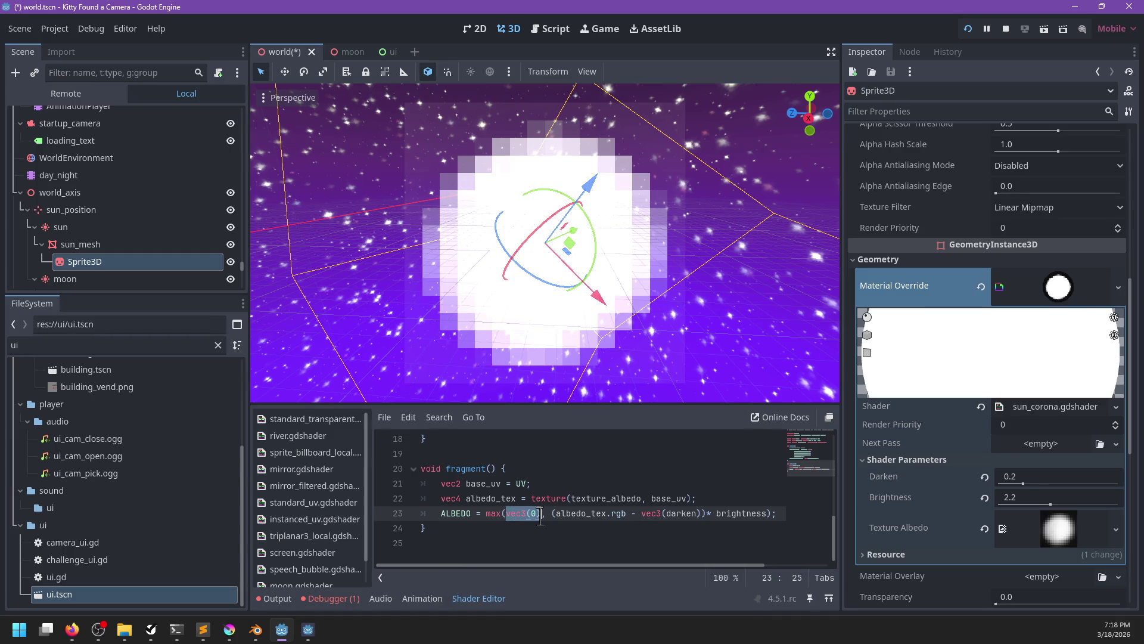
click(483, 514)
text(vec3(0;//)
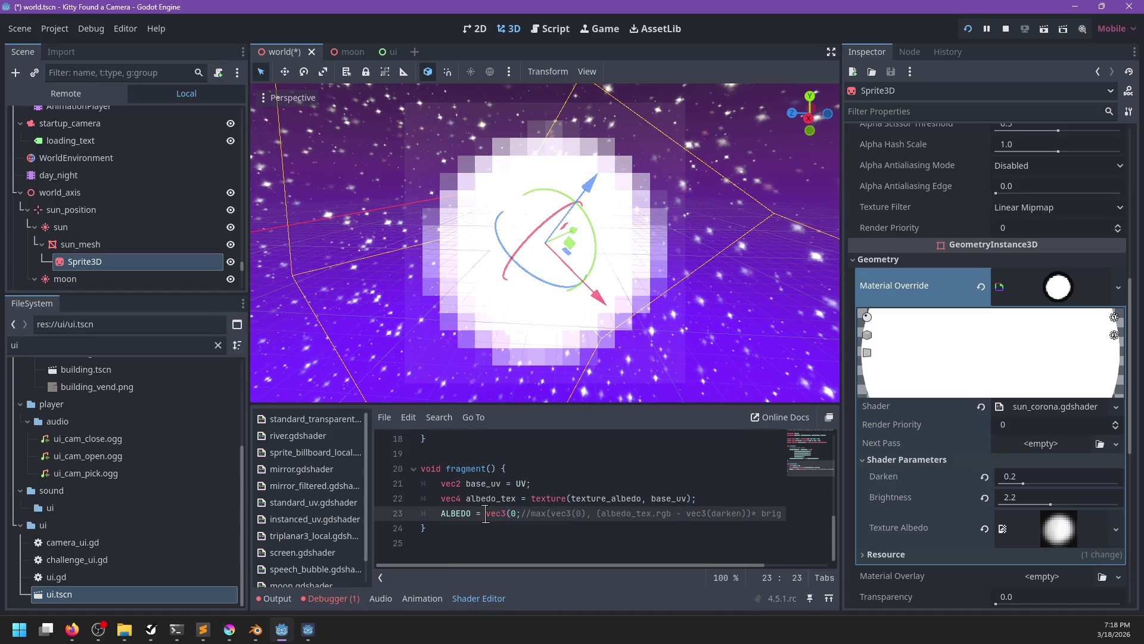
text())
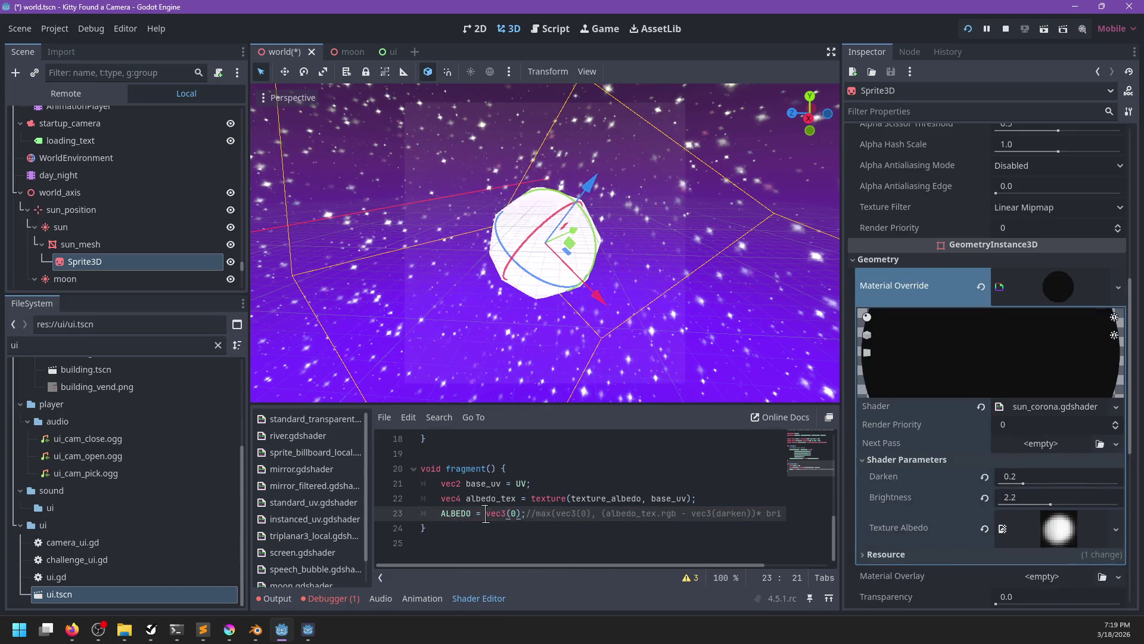
key(ctrl+shift+Left)
key(ctrl+shift+Left)
key(Right)
key(ctrl+shift+Left)
key(Right)
key(ctrl+shift+Left)
key(ctrl+shift+Left)
key(ctrl+shift+Left)
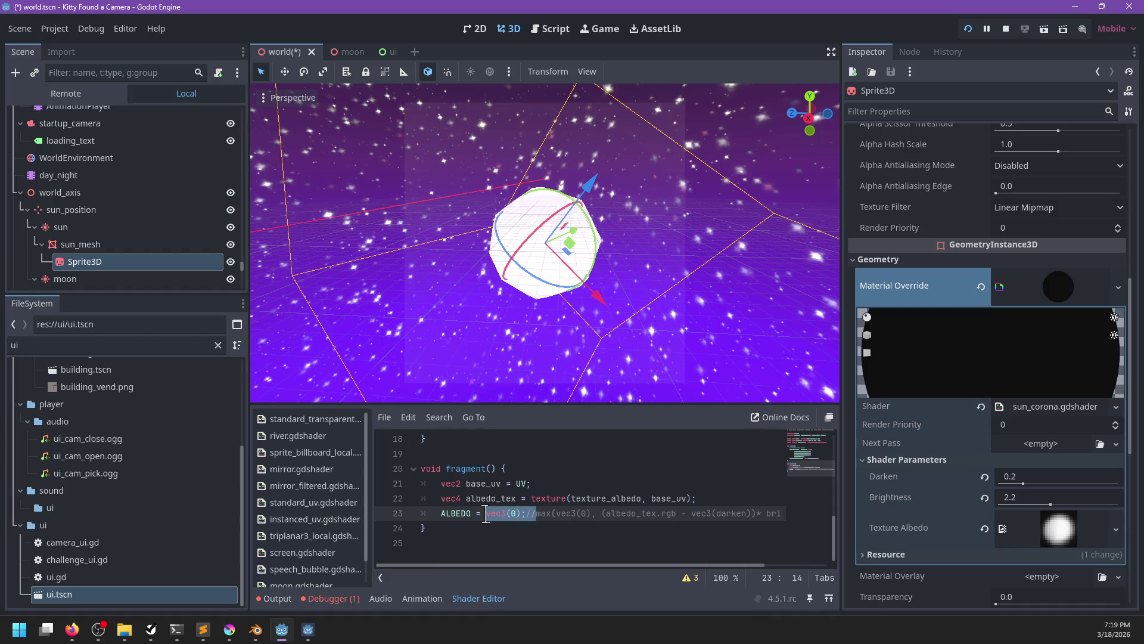
scroll(472, 530, up, 5)
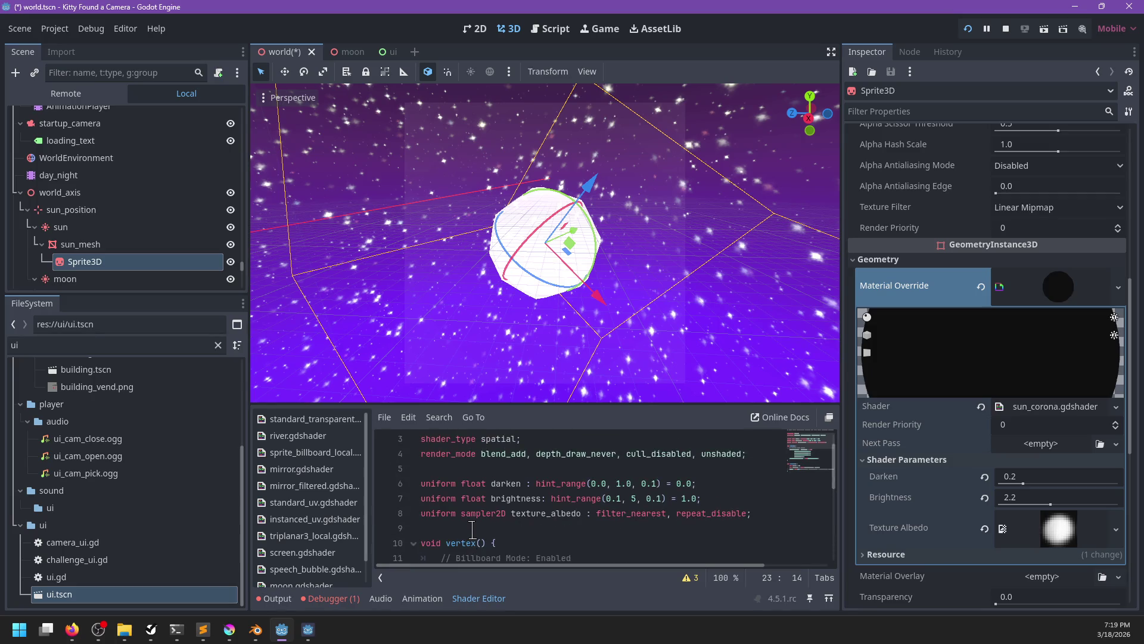
scroll(472, 527, down, 3)
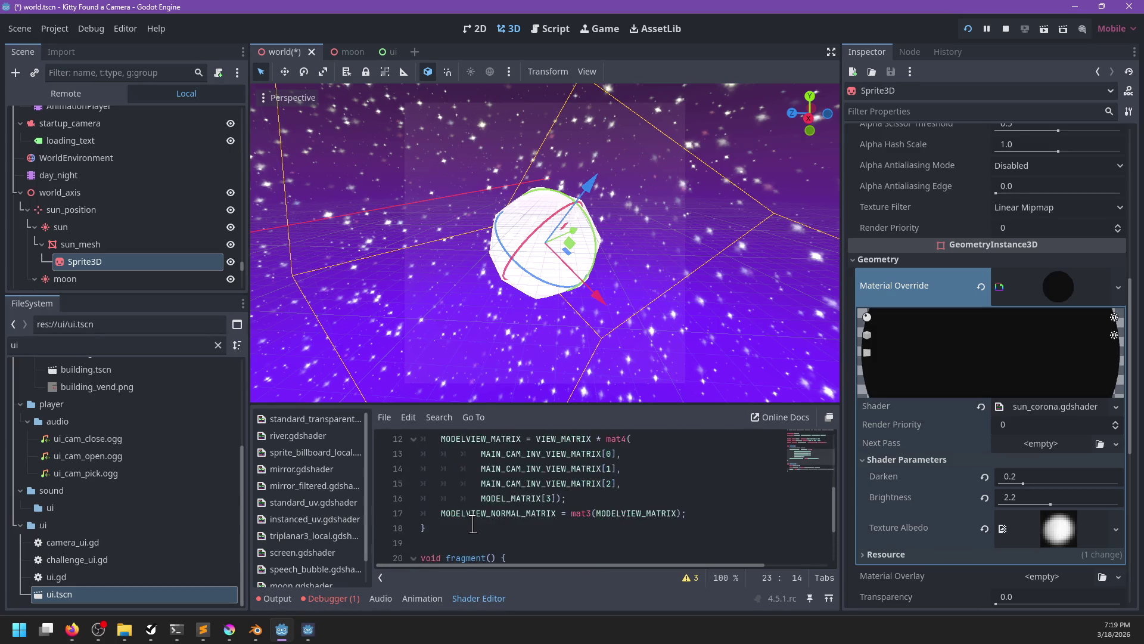
scroll(472, 524, down, 2)
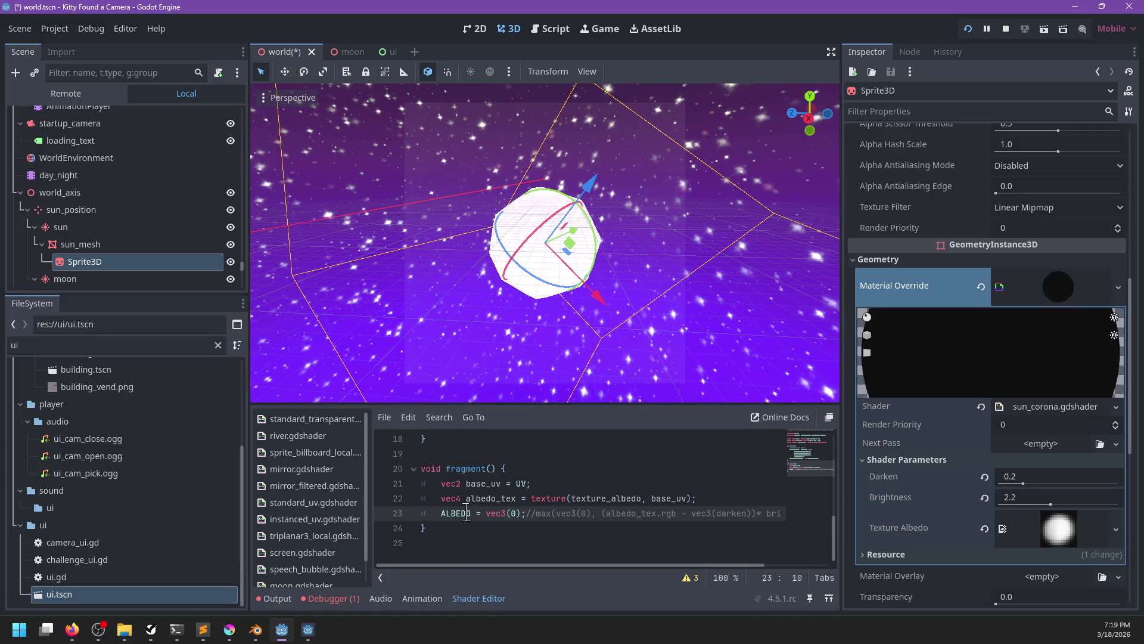
double_click(468, 513)
scroll(548, 504, up, 4)
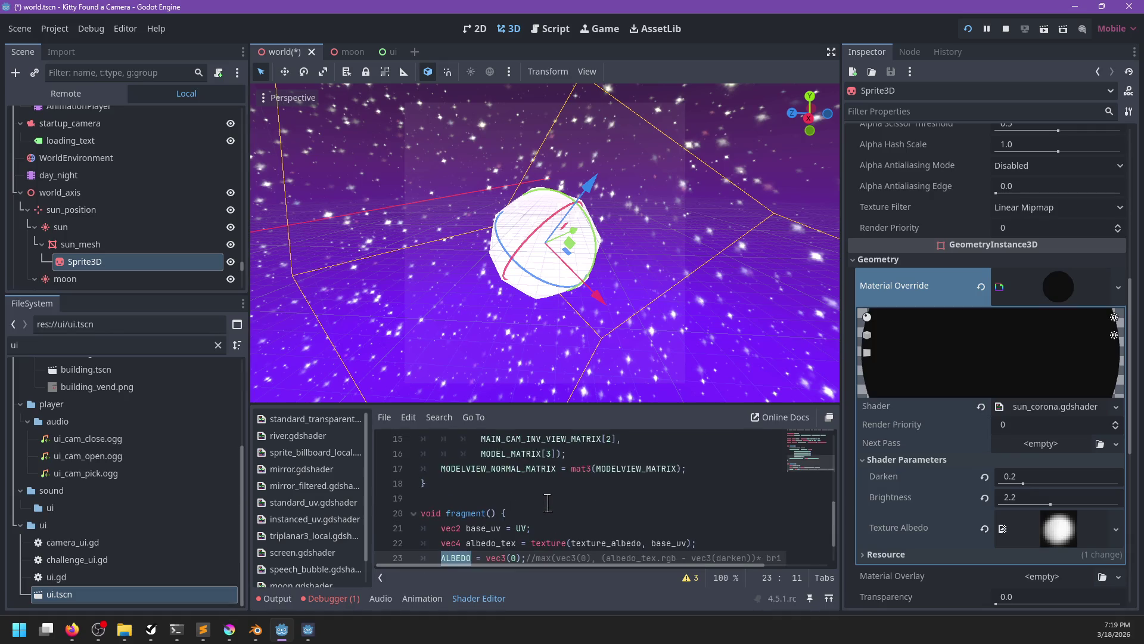
scroll(548, 504, up, 2)
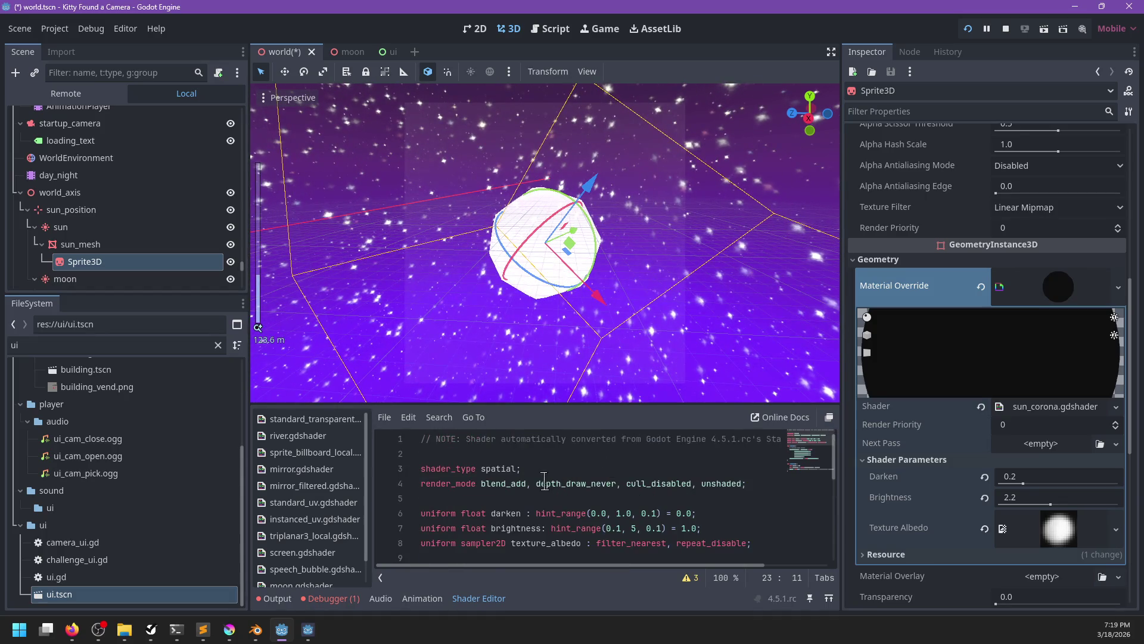
- Temporarily delete blend_add from render_mode, view the darkened sprite, then restore it
click(537, 483)
key(ctrl+shift+Left)
key(ctrl+shift+Left)
key(BackSpace)
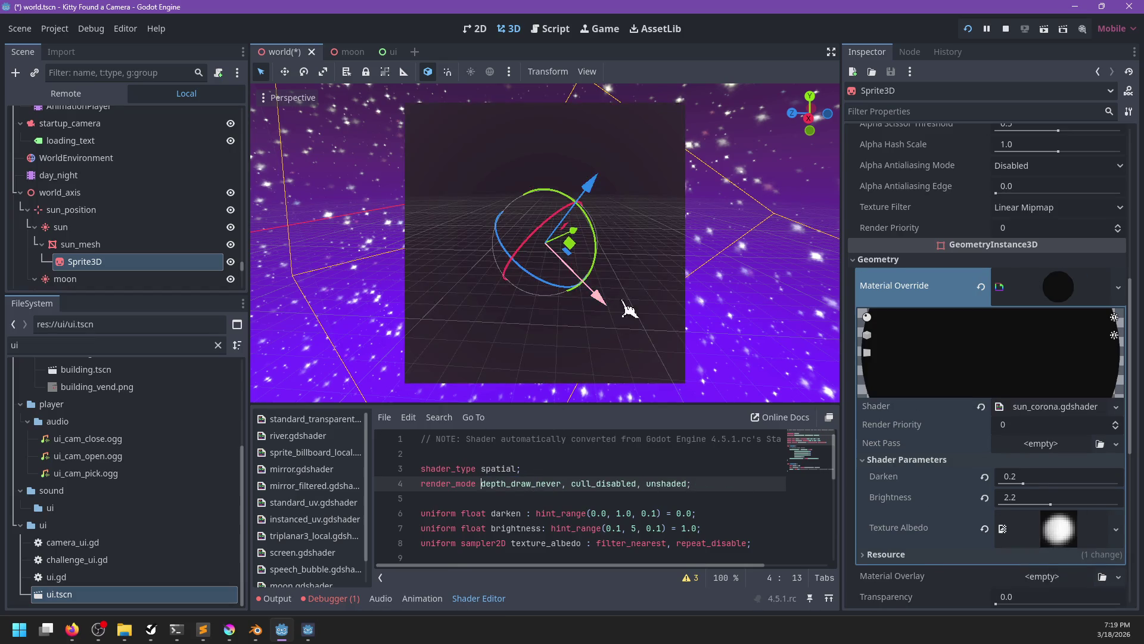
mouse_move(623, 306)
mouse_down()
mouse_move(757, 288)
mouse_move(566, 174)
mouse_move(531, 340)
mouse_up()
key(ctrl+z)
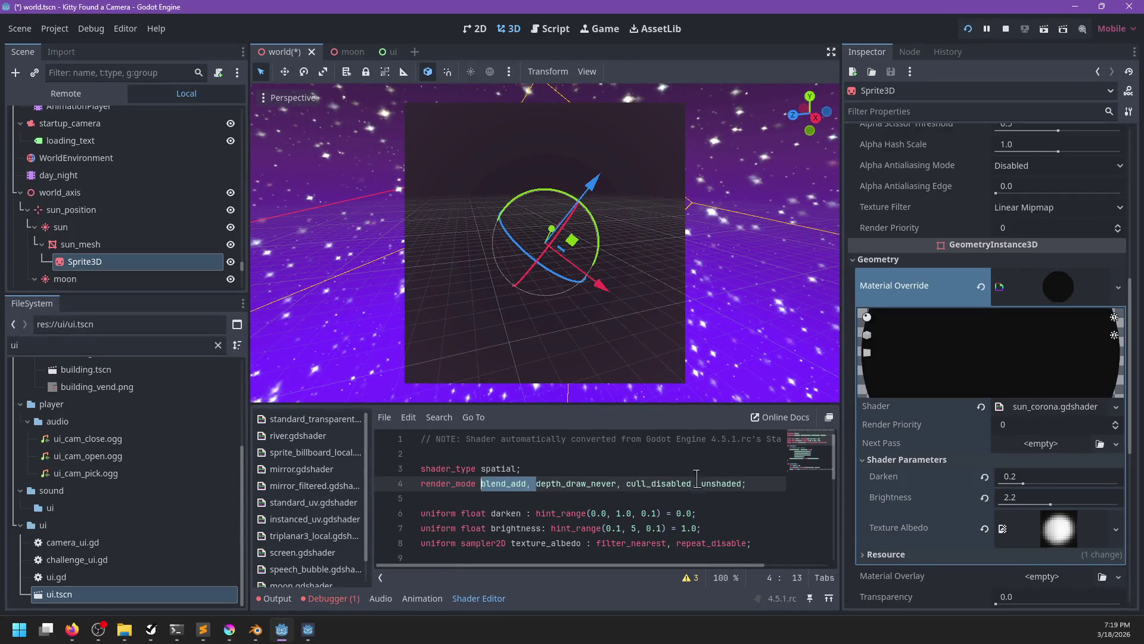
- Append ambient_light_disabled and fog_disabled to the corona's render modes
click(742, 484)
text(, a)
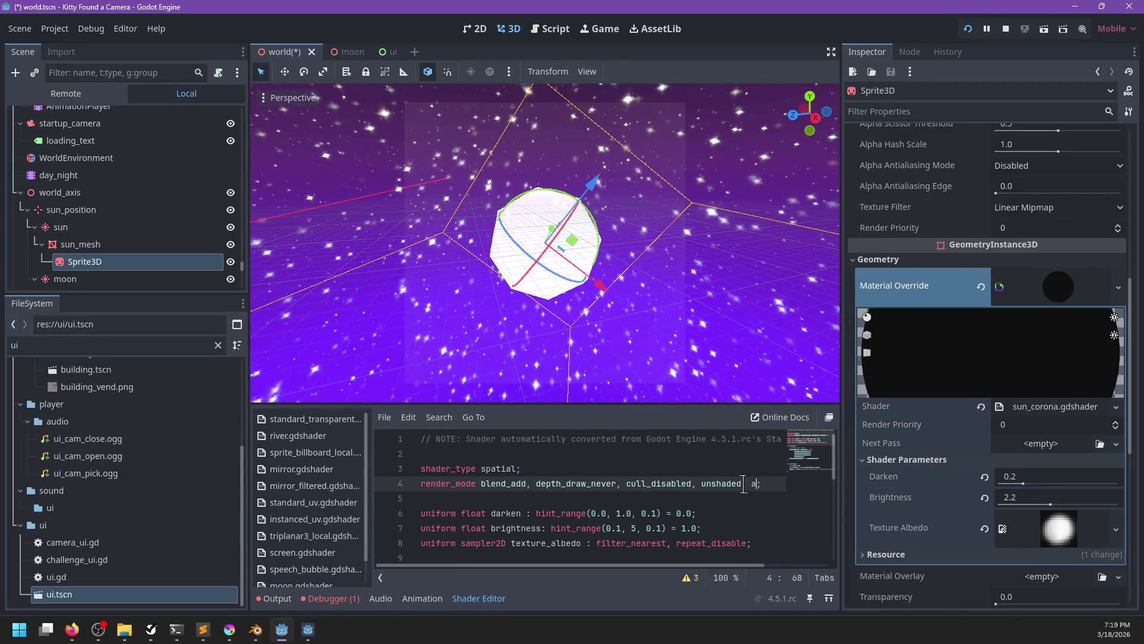
text(mbi)
key(Return)
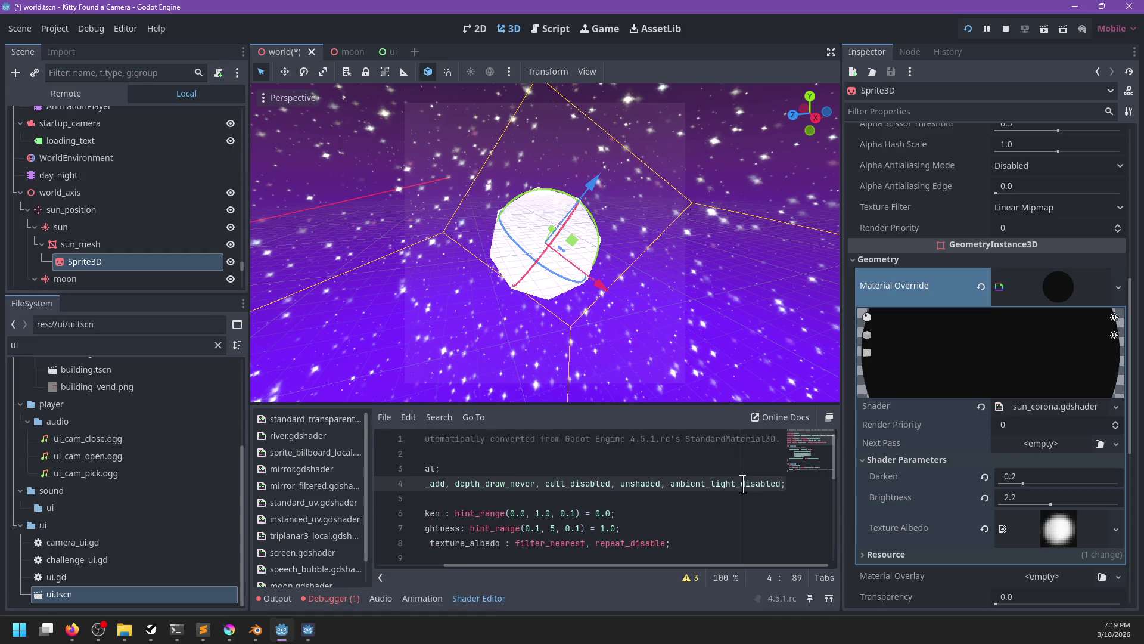
text(, fog)
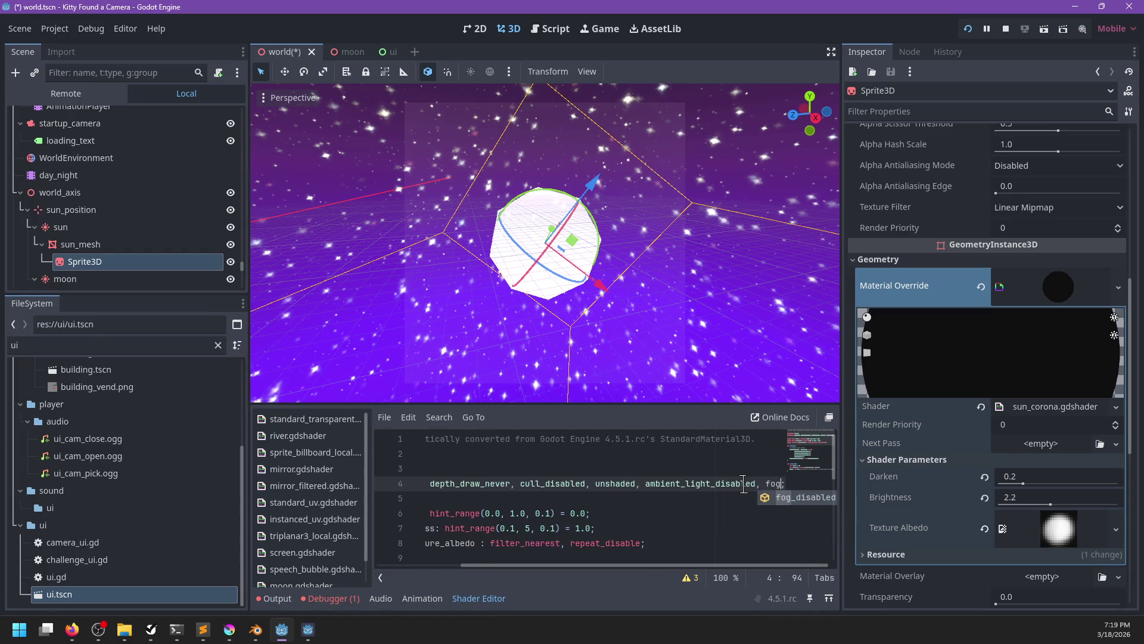
key(Return)
- Undo the experimental ALBEDO edit and adjust the corona's shader parameter values
scroll(527, 493, left, 3)
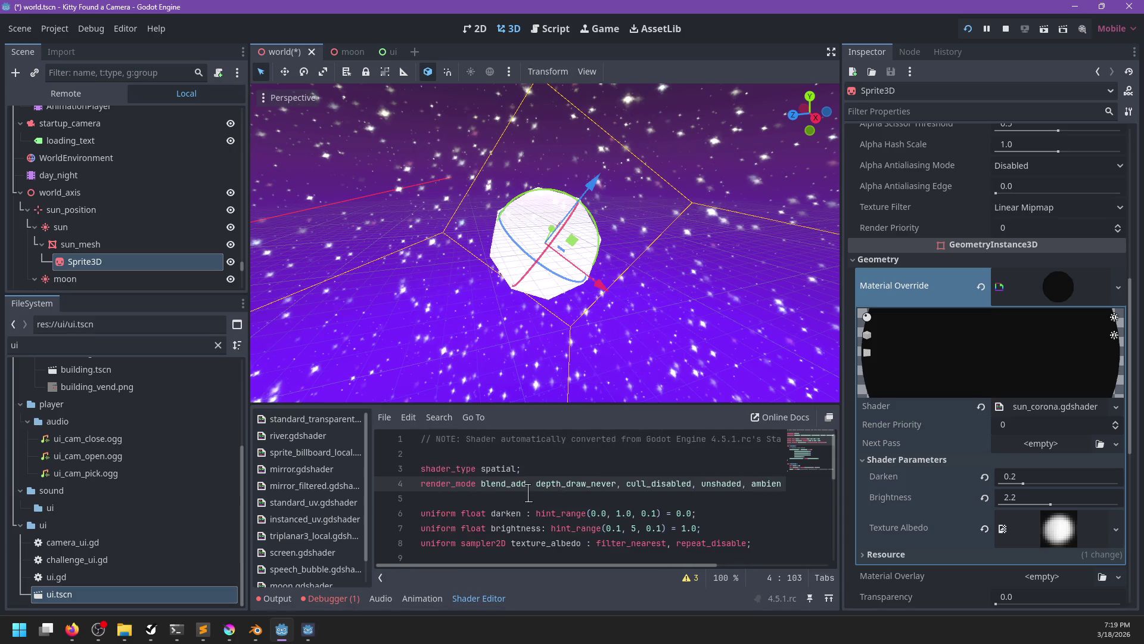
scroll(527, 492, down, 5)
scroll(527, 492, down, 1)
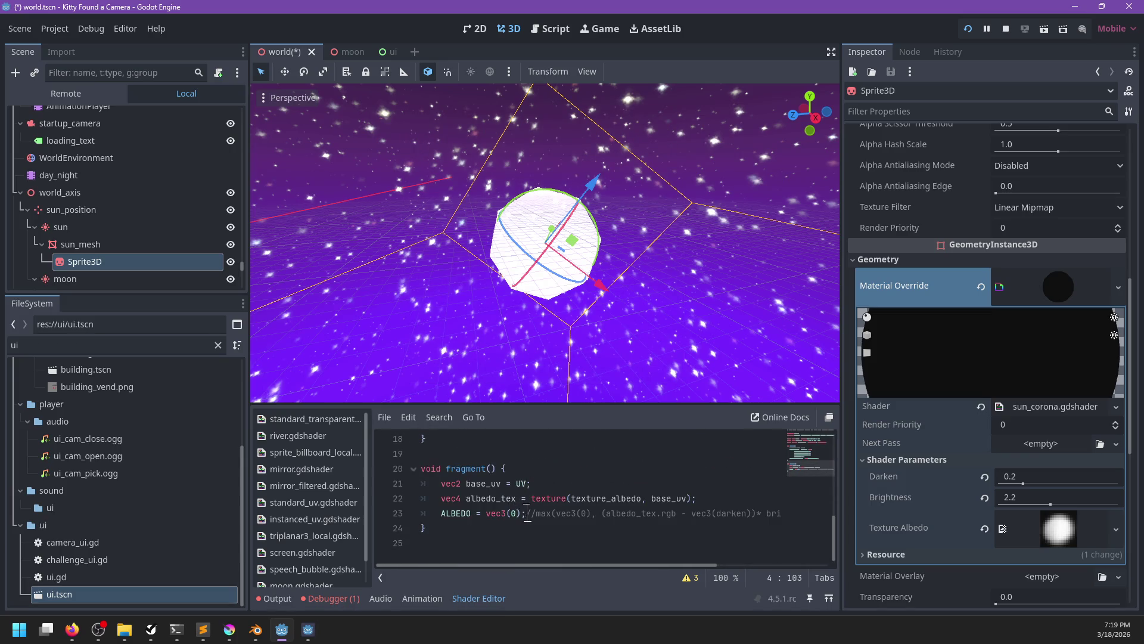
click(535, 514)
key(ctrl+z)
mouse_move(1023, 484)
mouse_down()
mouse_move(999, 488)
mouse_move(1022, 484)
mouse_move(1037, 507)
mouse_move(1105, 506)
mouse_move(1031, 505)
mouse_up()
- Save the scene, run the game, save and exit from its pause menu, and relaunch with F5
key(ctrl+s)
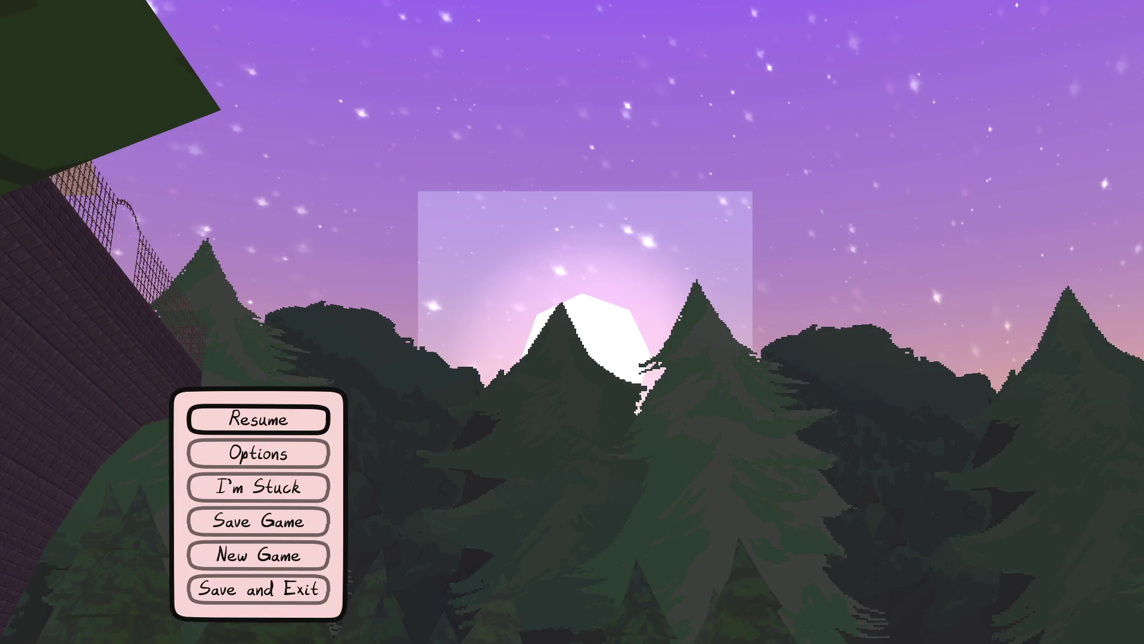
key(Return)
key(Escape)
key(Down)
key(Down)
key(Down)
key(Down)
key(Down)
key(Return)
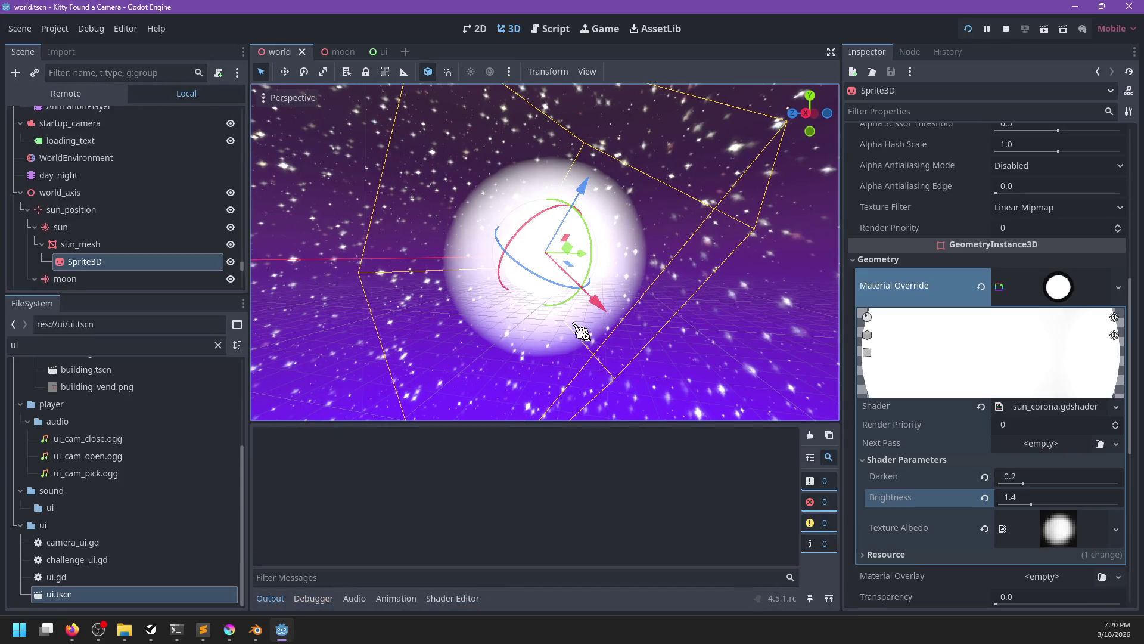
key(F5)
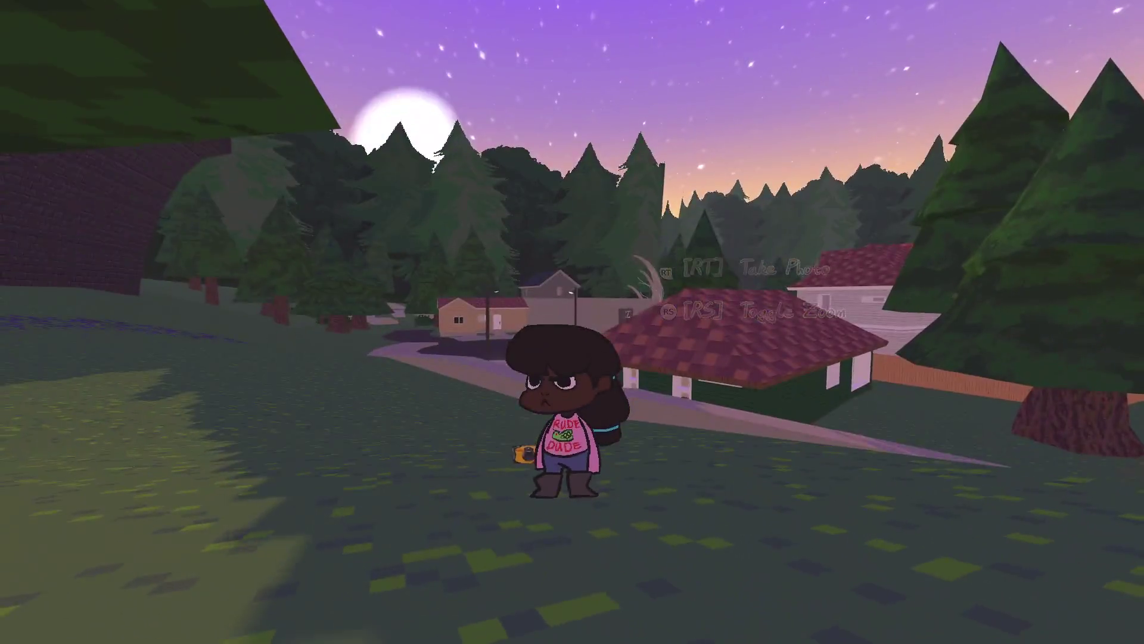
- Run toward the big tree, aim the in-game camera at the night sun, and pause
key(a)
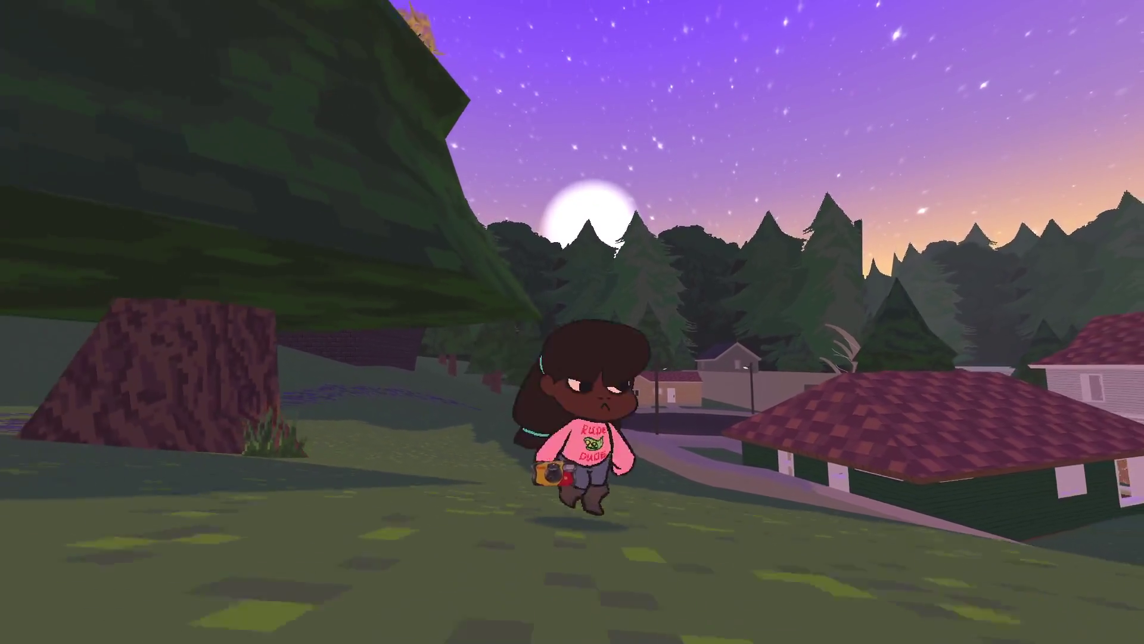
key(w)
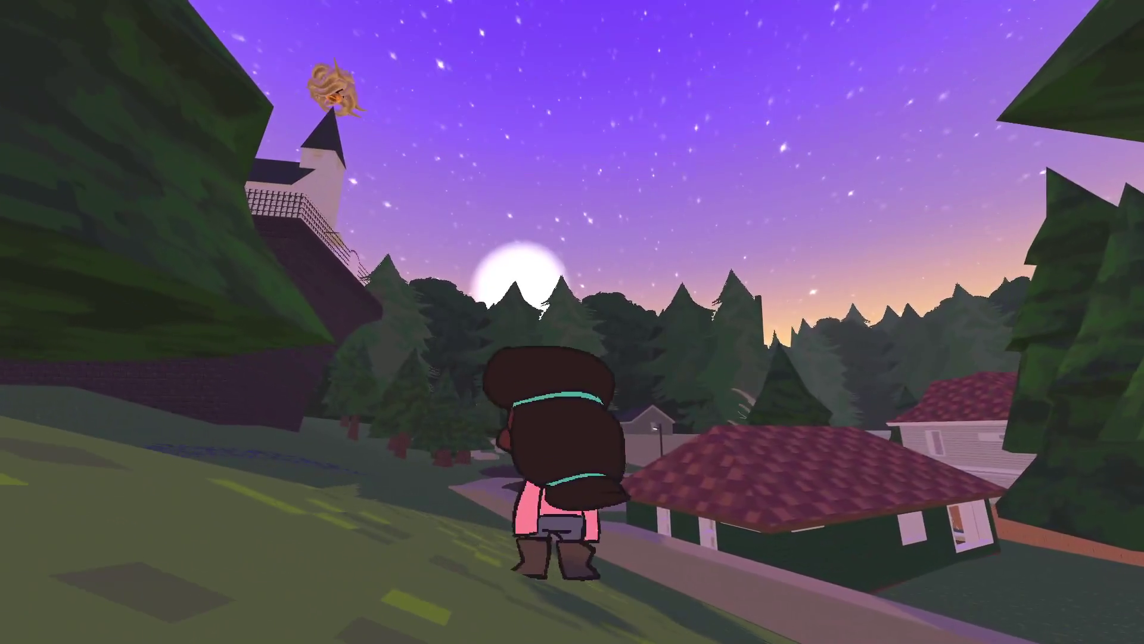
key(e)
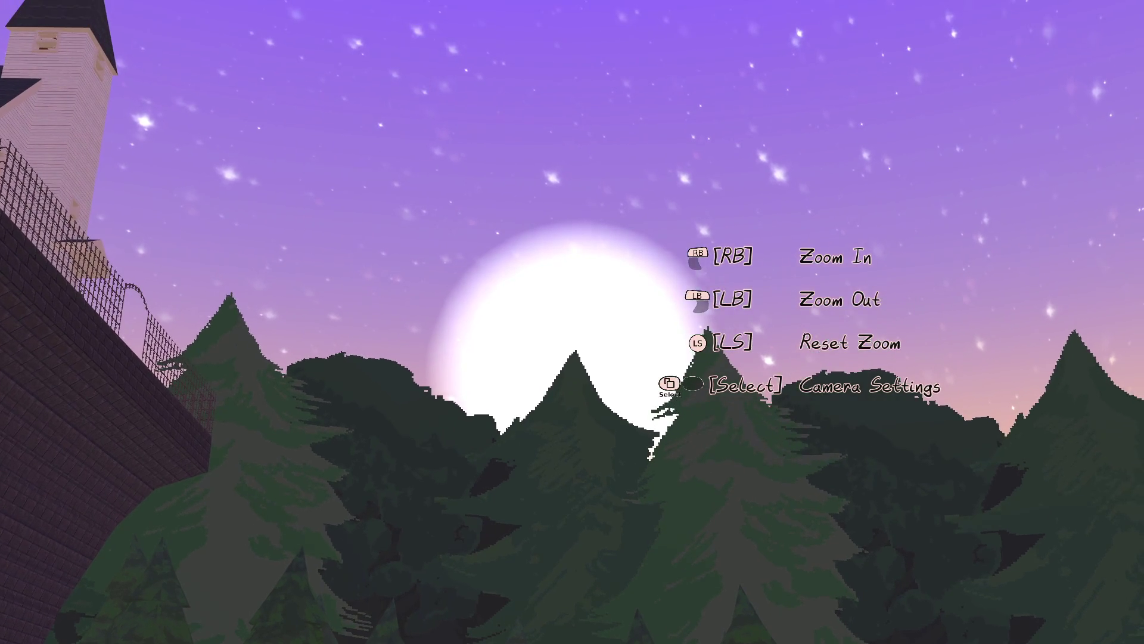
key(Escape)
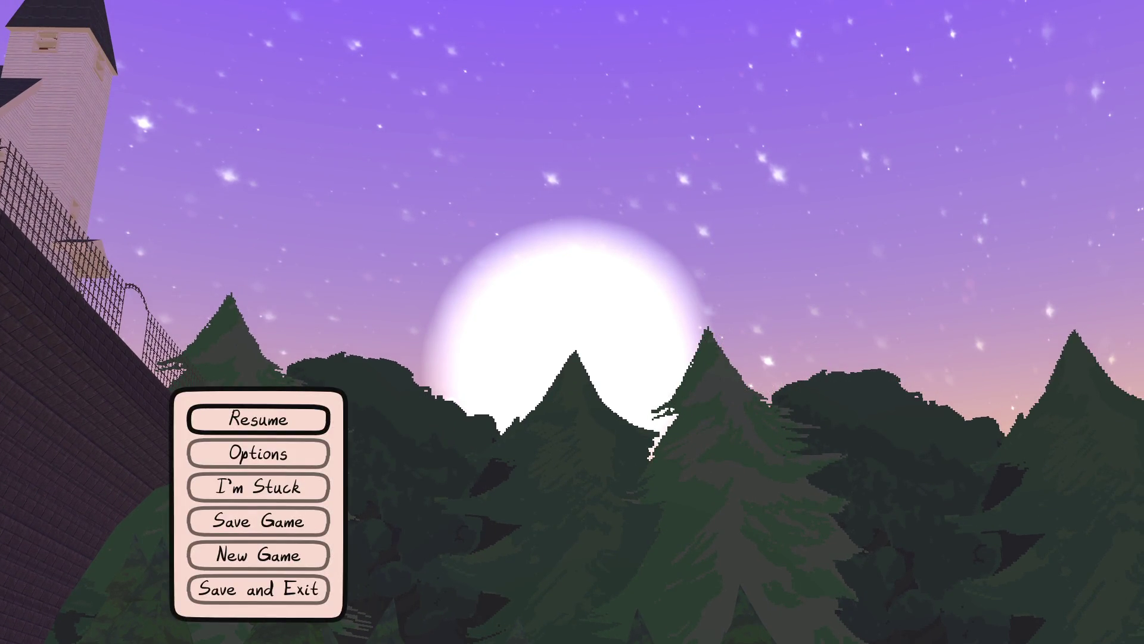
key(alt+Tab)
- Add the Environment task 'Color the sun based on light color' in NP-ToDo and save
click(338, 182)
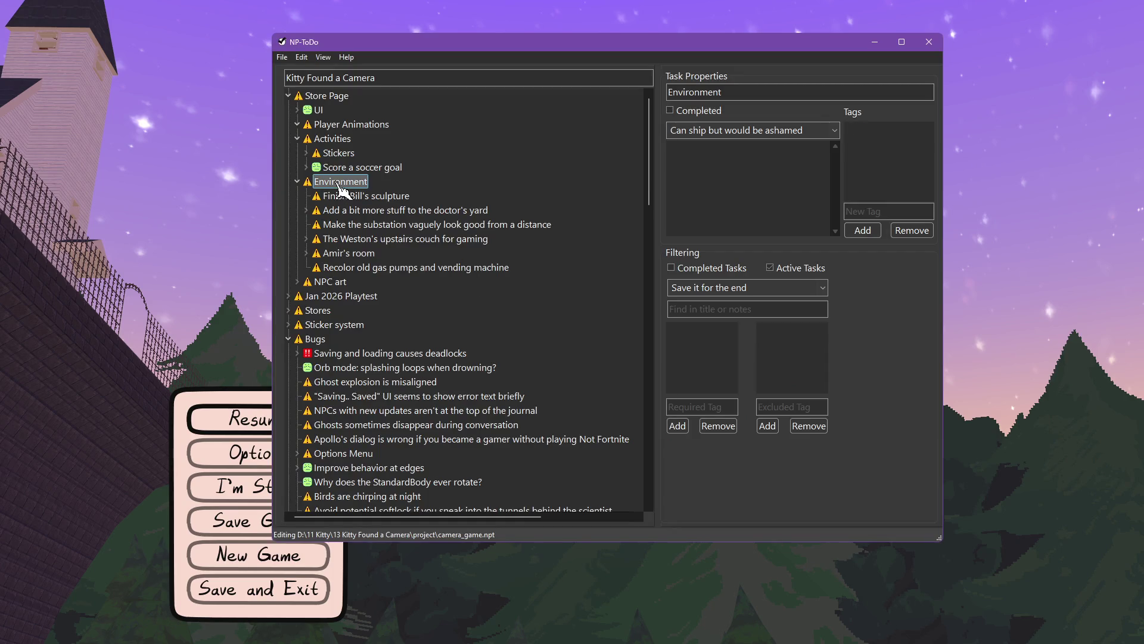
key(Insert)
text(Color the sun based on light co)
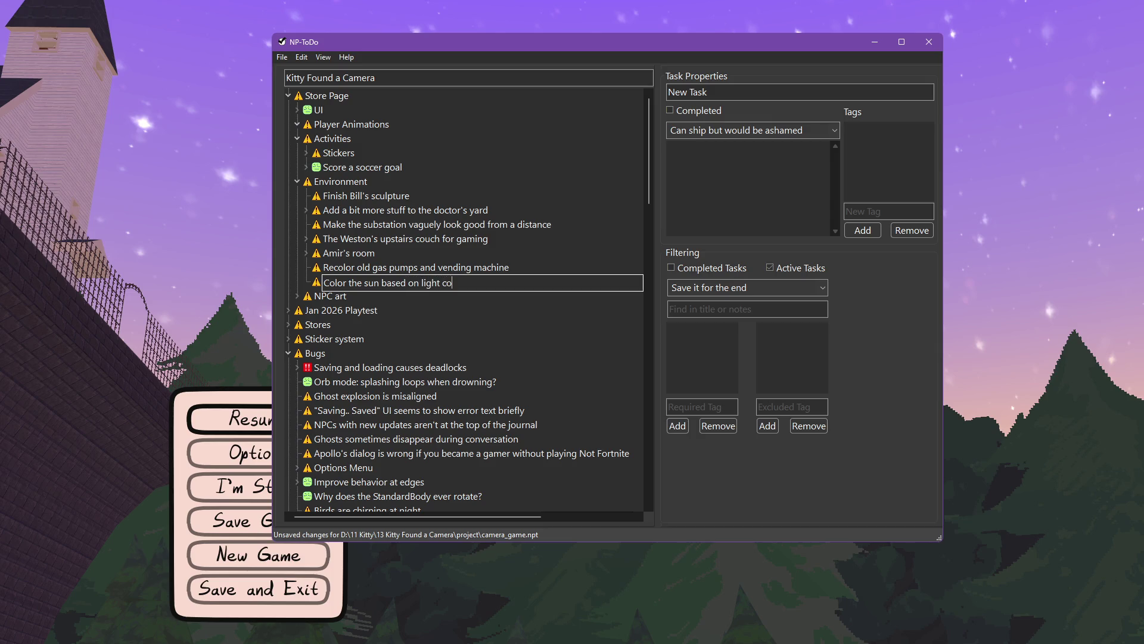
key(Return)
key(ctrl+s)
- Resume the game, run along the houses' ledge, then save and quit back to Godot
key(alt+Tab)
key(Escape)
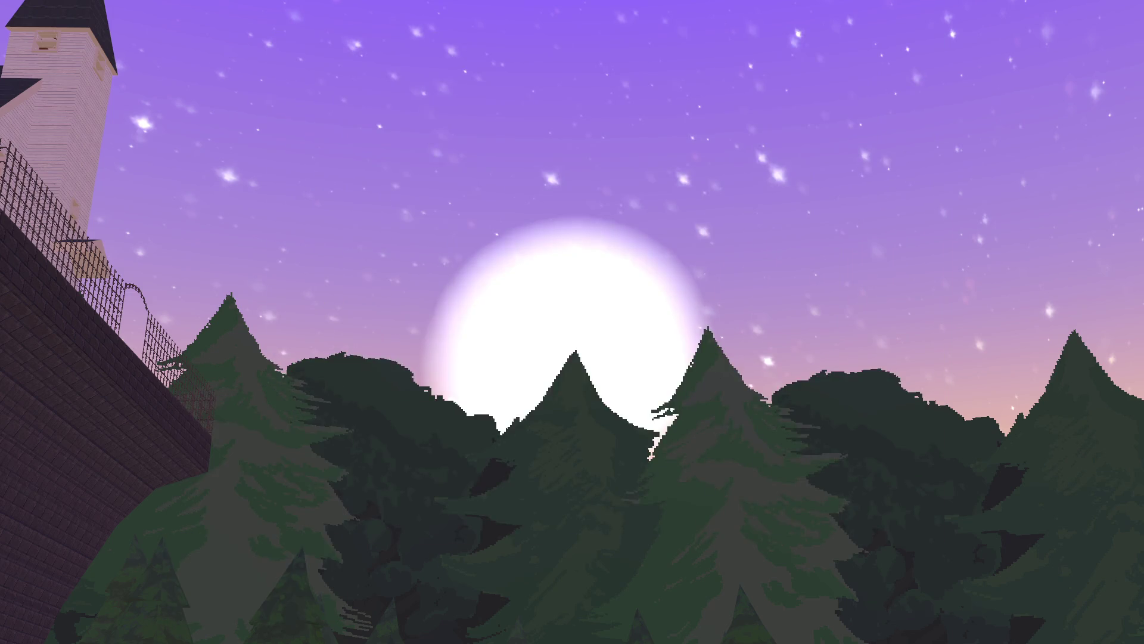
key(w)
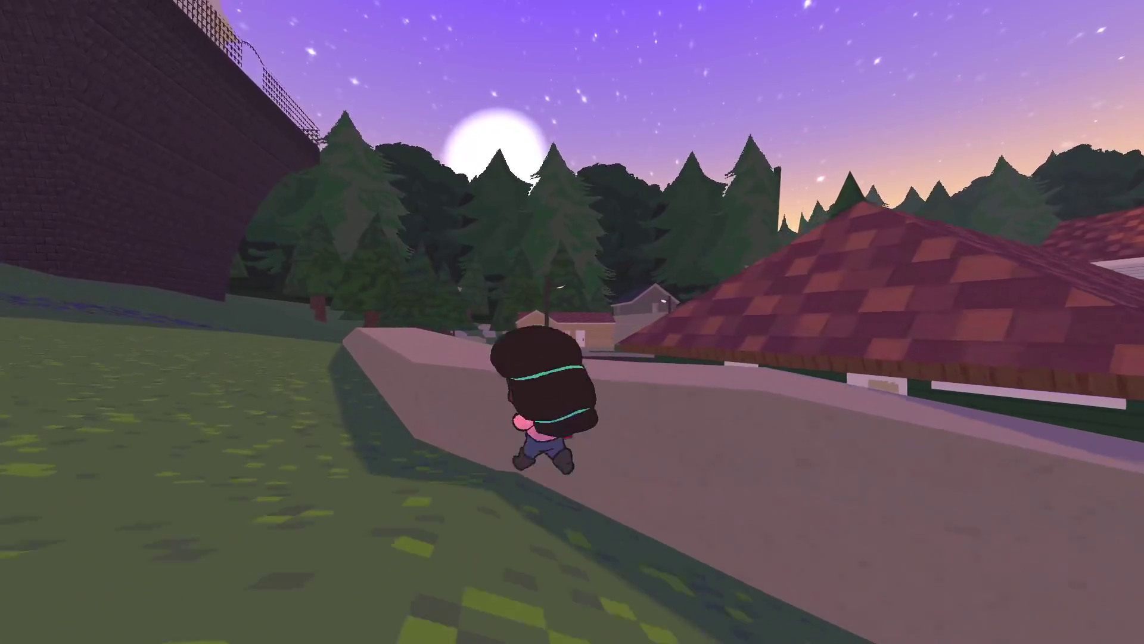
key(s)
key(w)
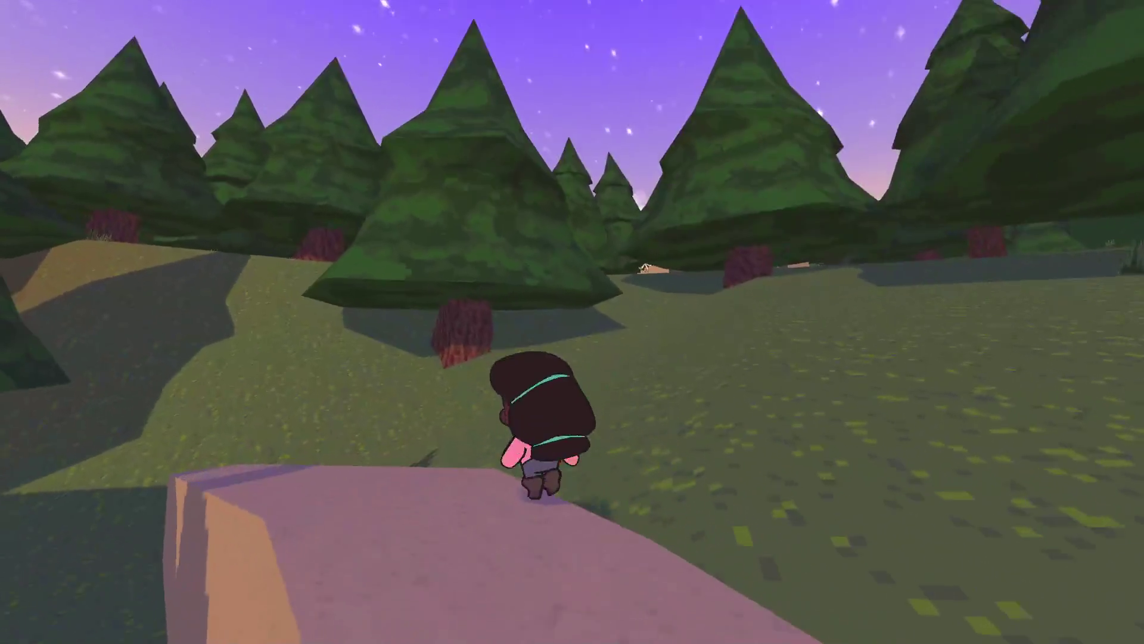
key(w)
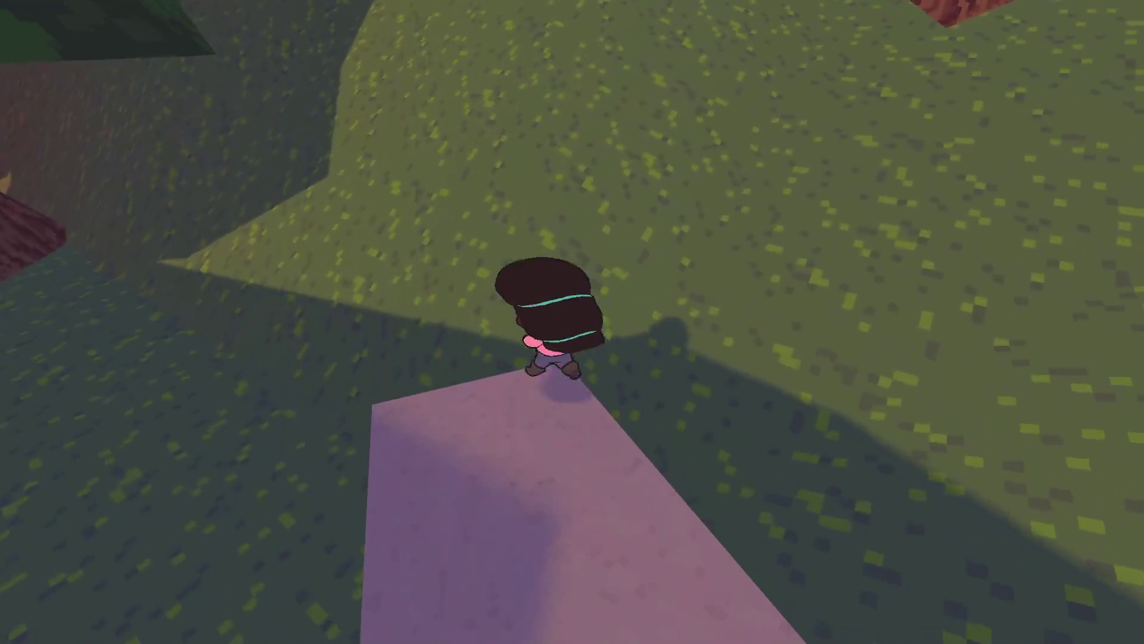
key(s)
key(Escape)
key(Down)
key(Down)
key(Down)
key(Return)
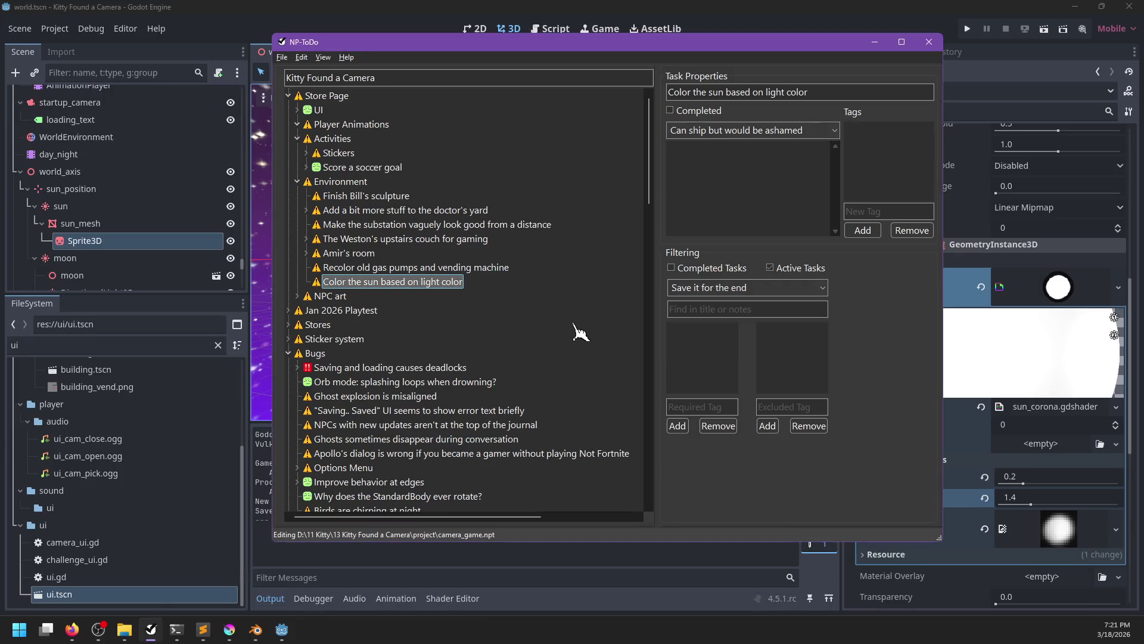
click(384, 9)
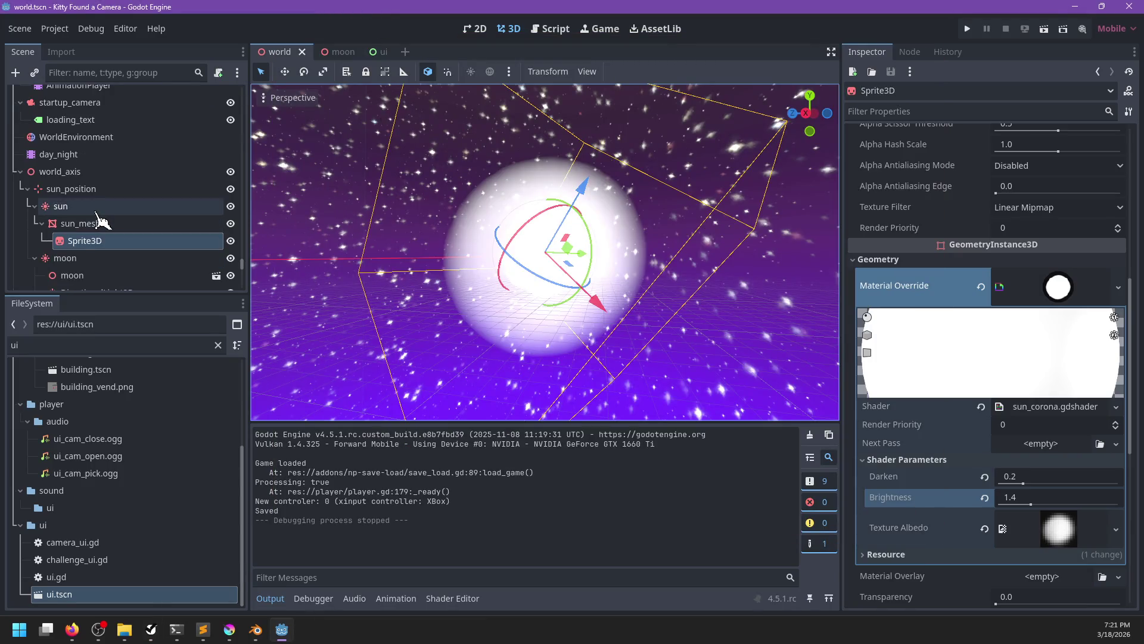
- Move Sprite3D directly under the sun node, above sun_mesh
click(96, 210)
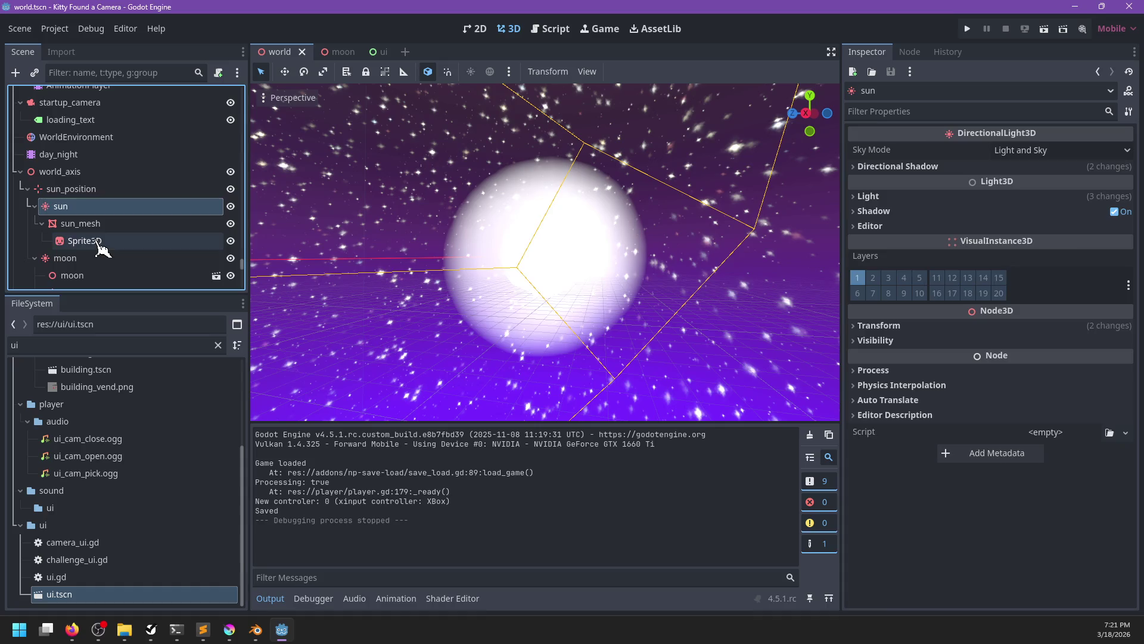
click(85, 242)
drag(85, 241, 84, 217)
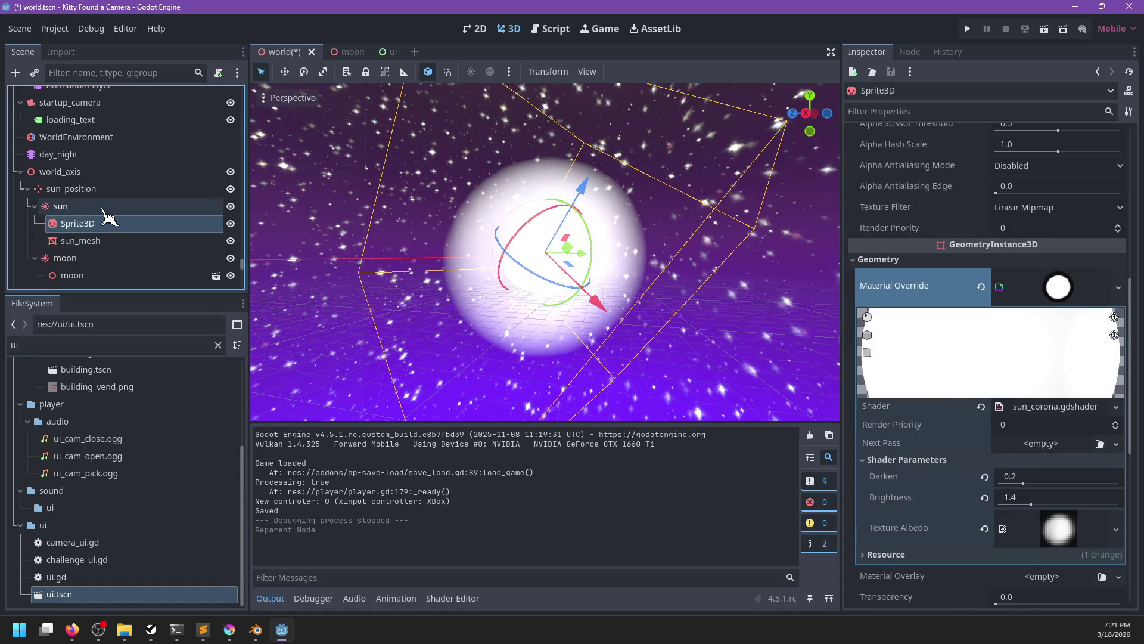
click(146, 204)
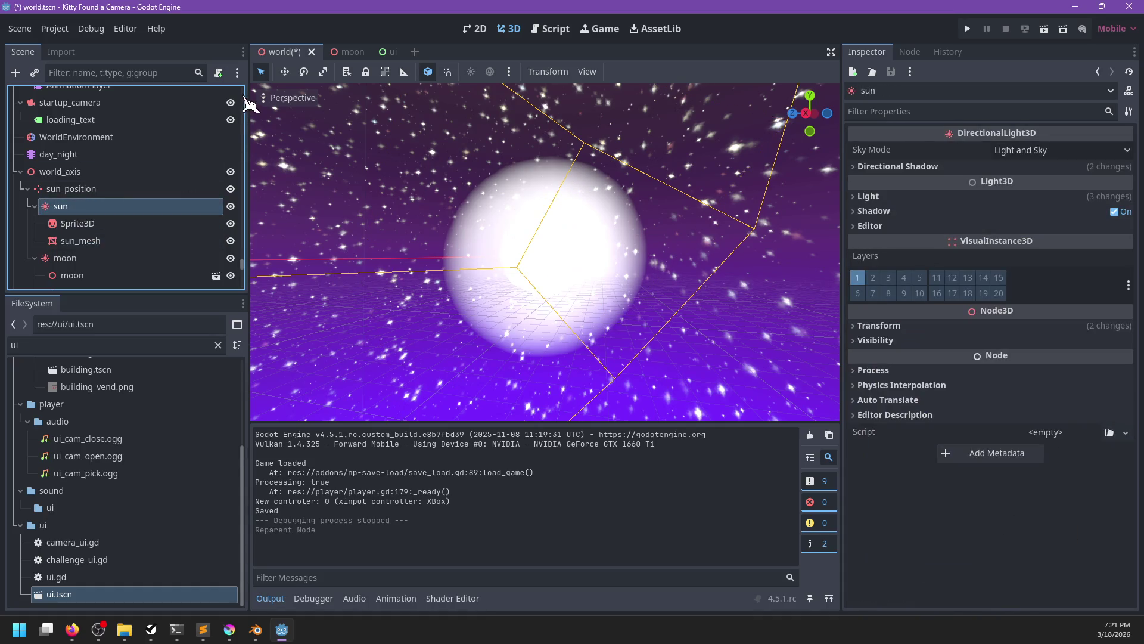
- Attach a new sun.gd script to sun with an empty _process(_delta) function
click(220, 74)
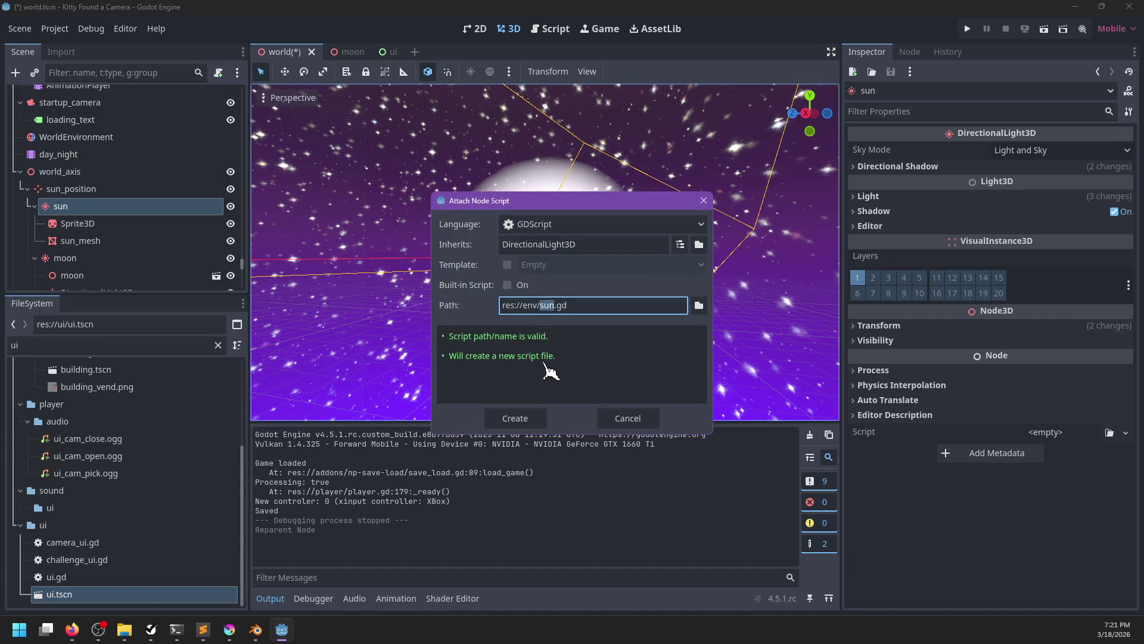
click(518, 417)
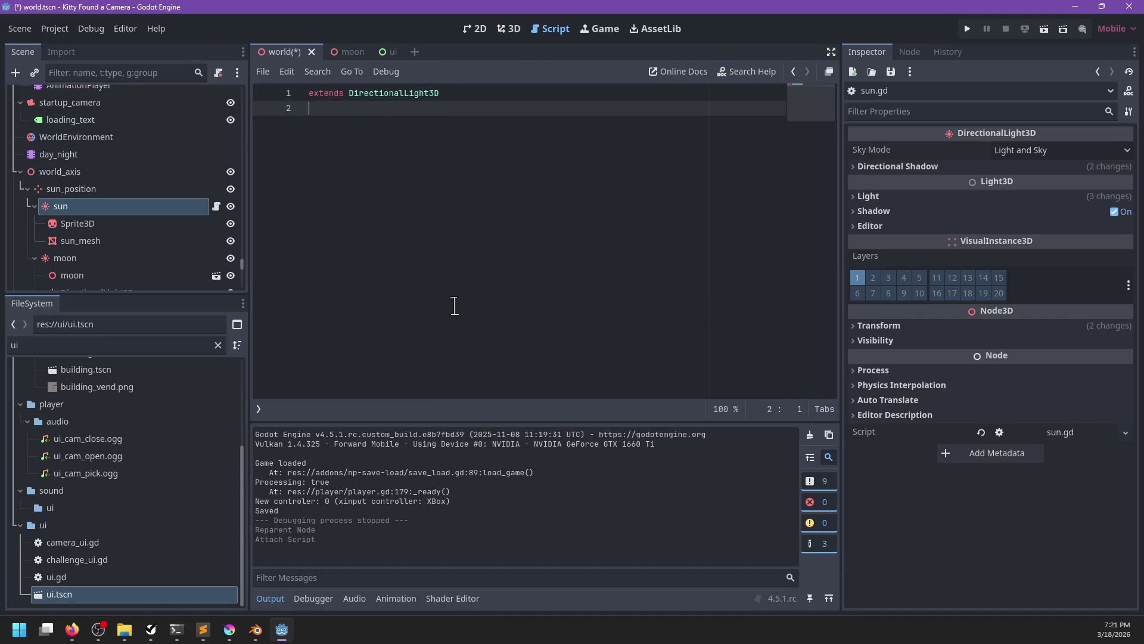
key(Return)
text(func _process(_delta))
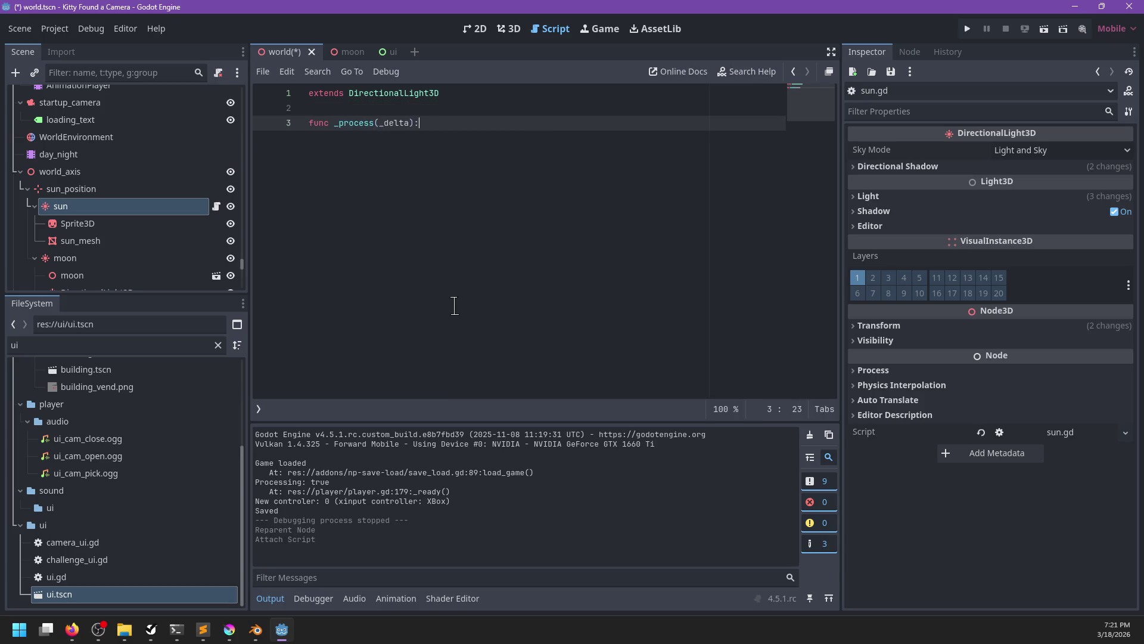
text(:)
key(Return)
text(S)
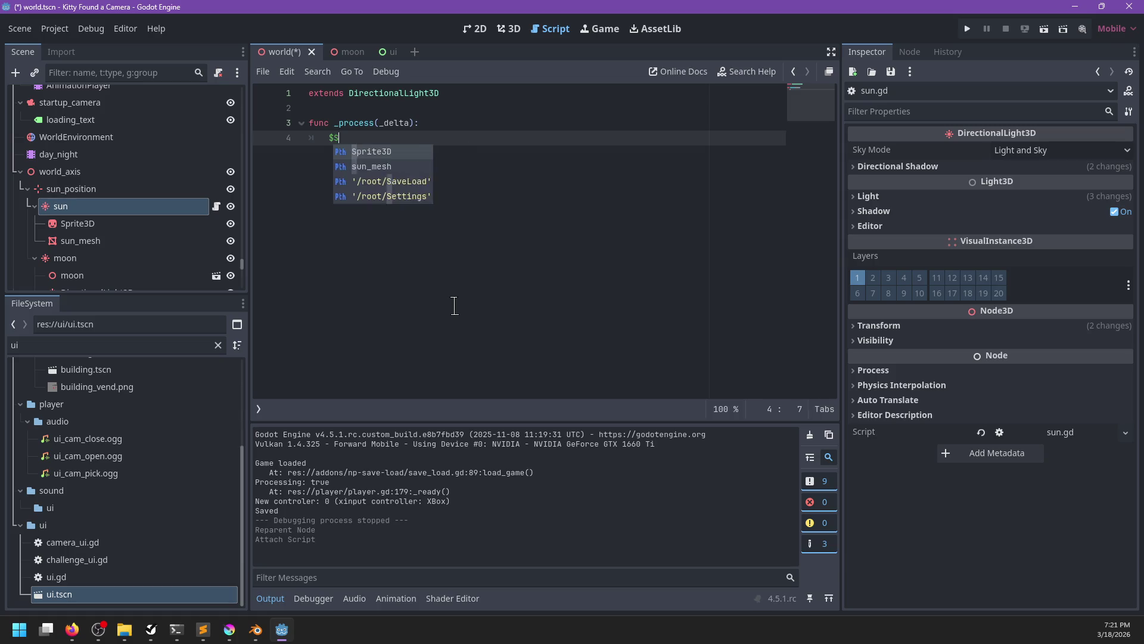
text(prite3D.se)
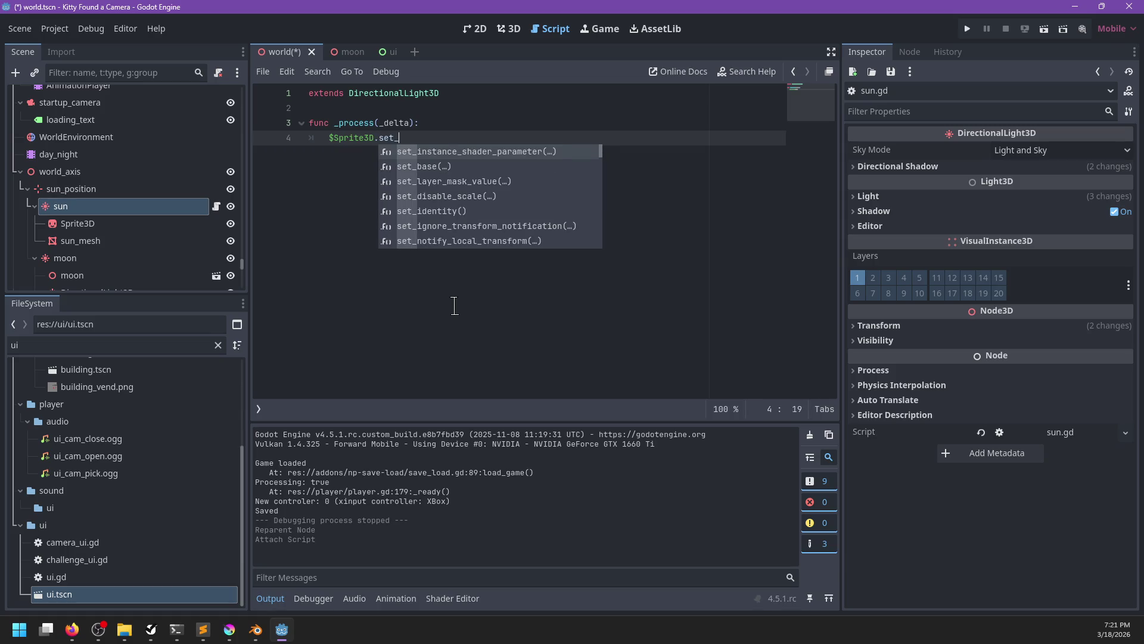
key(BackSpace)
key(BackSpace)
key(BackSpace)
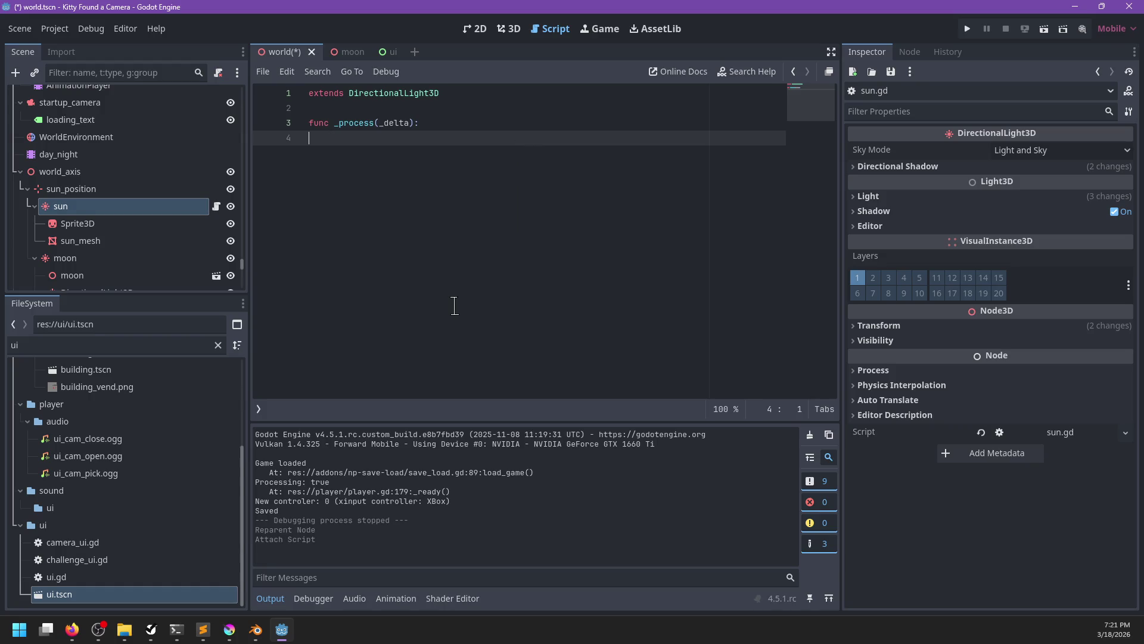
key(Tab)
text(s)
key(Up)
key(Up)
key(Return)
key(Return)
key(Up)
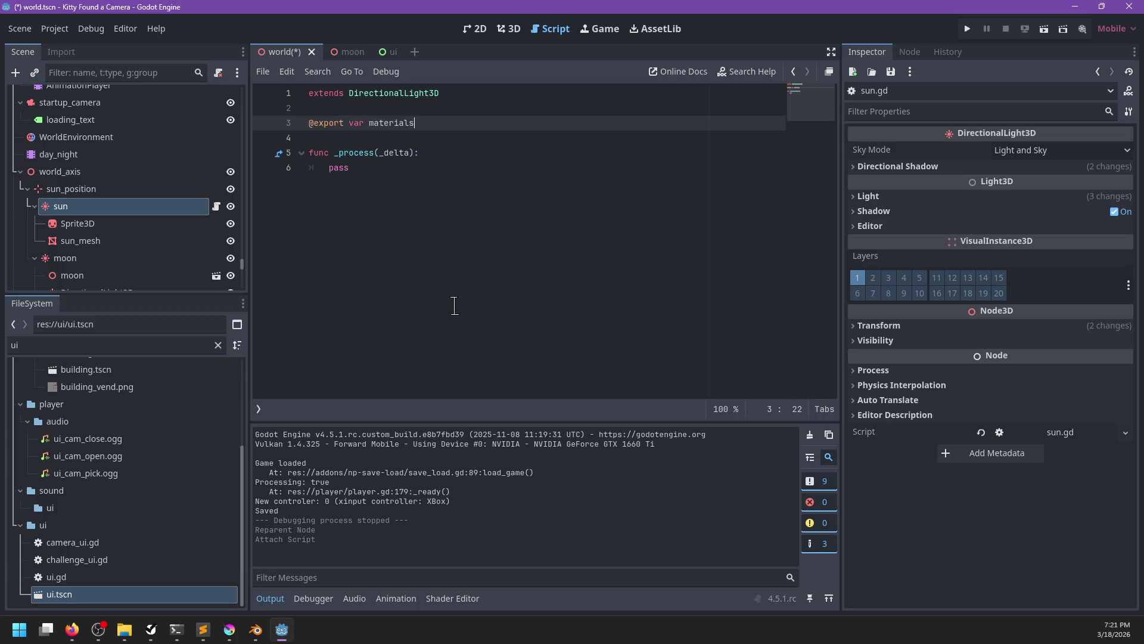
- Declare exported ShaderMaterial variables for corona and sun in sun.gd
key(ctrl+BackSpace)
text(corona: ShaderM)
key(Return)
text(xport var sun: ShaderMater)
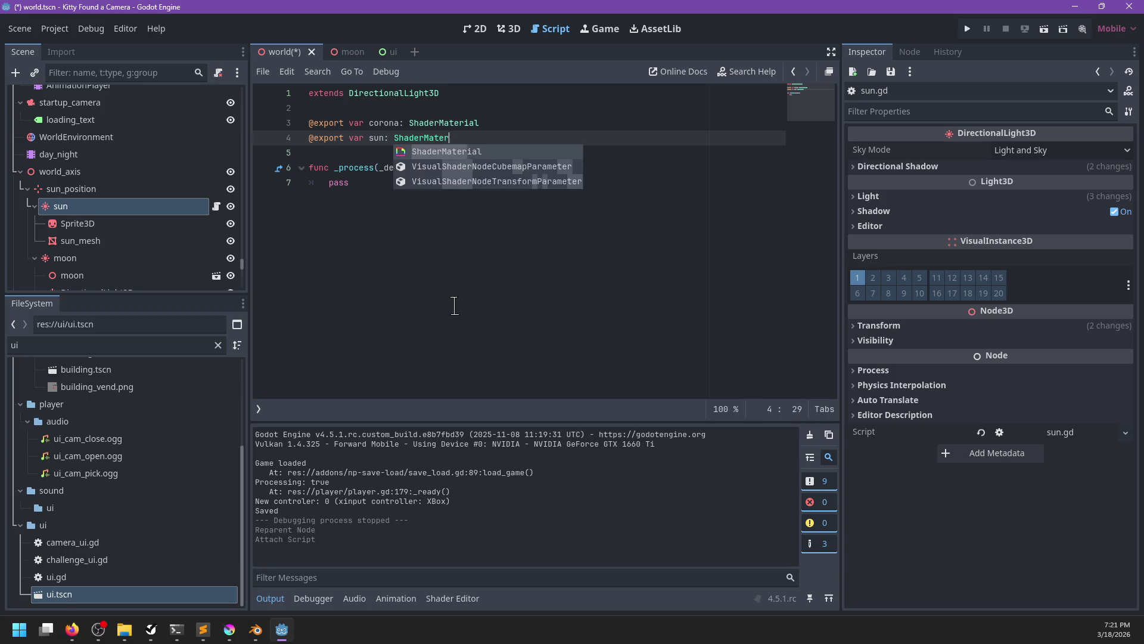
key(Return)
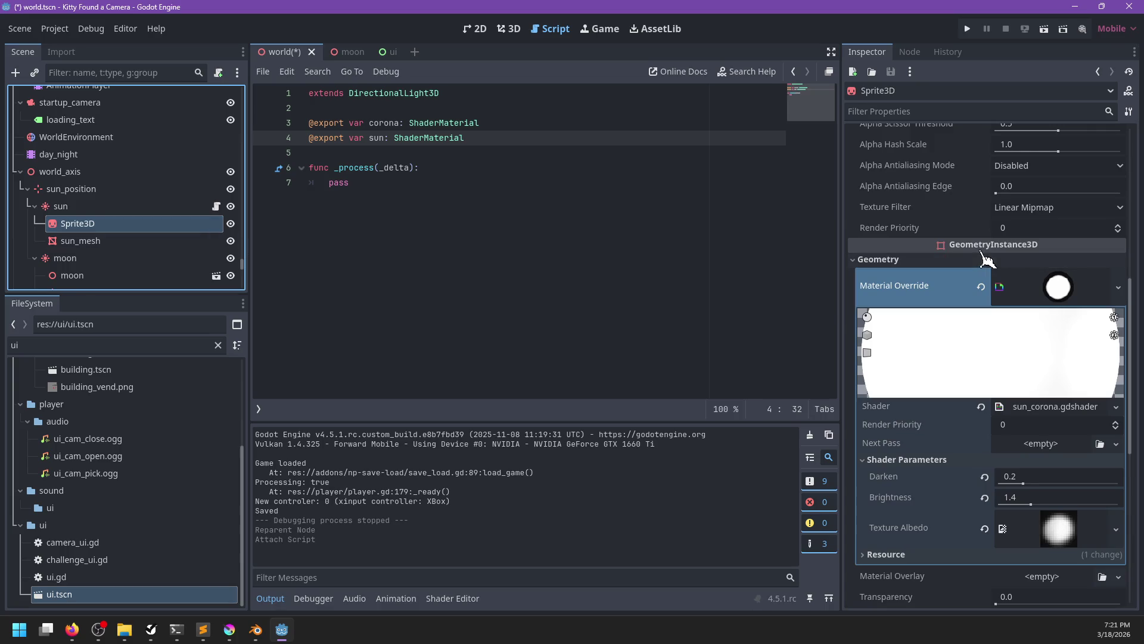
- Save Sprite3D's corona Material Override to its own file
click(1067, 291)
click(1118, 289)
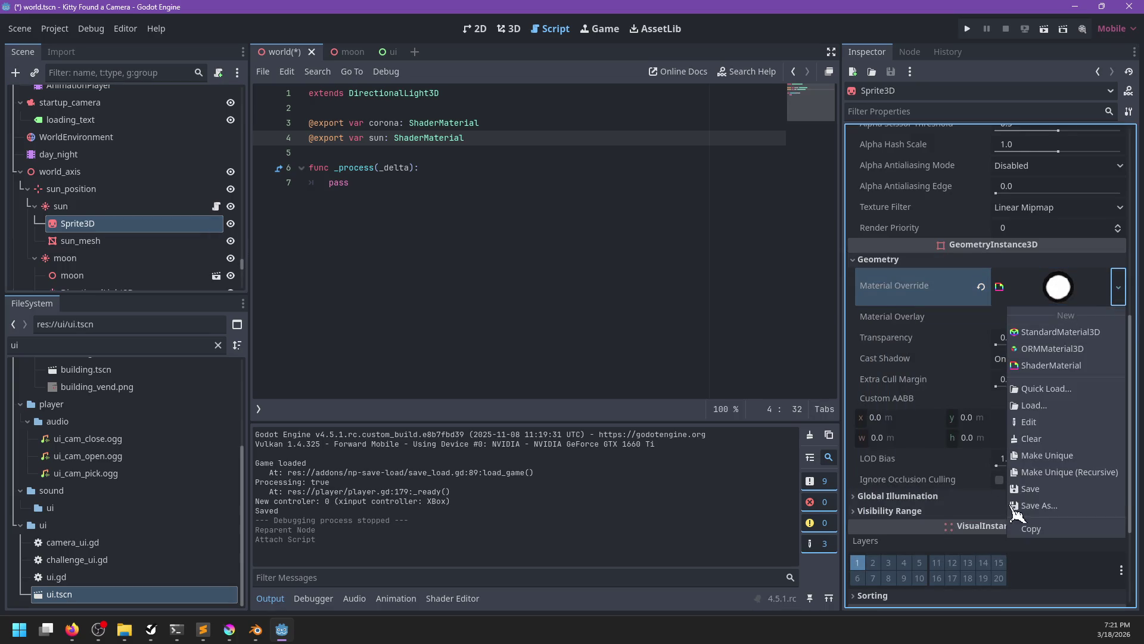
click(1045, 508)
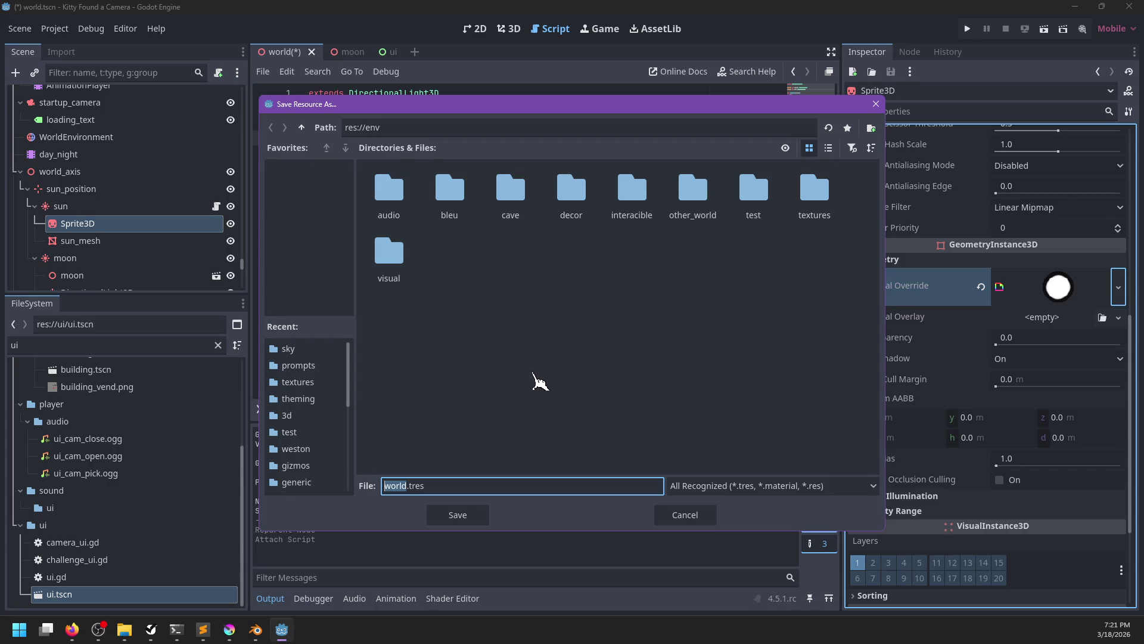
- Save the corona material file into the env/decor/sky folder
double_click(560, 202)
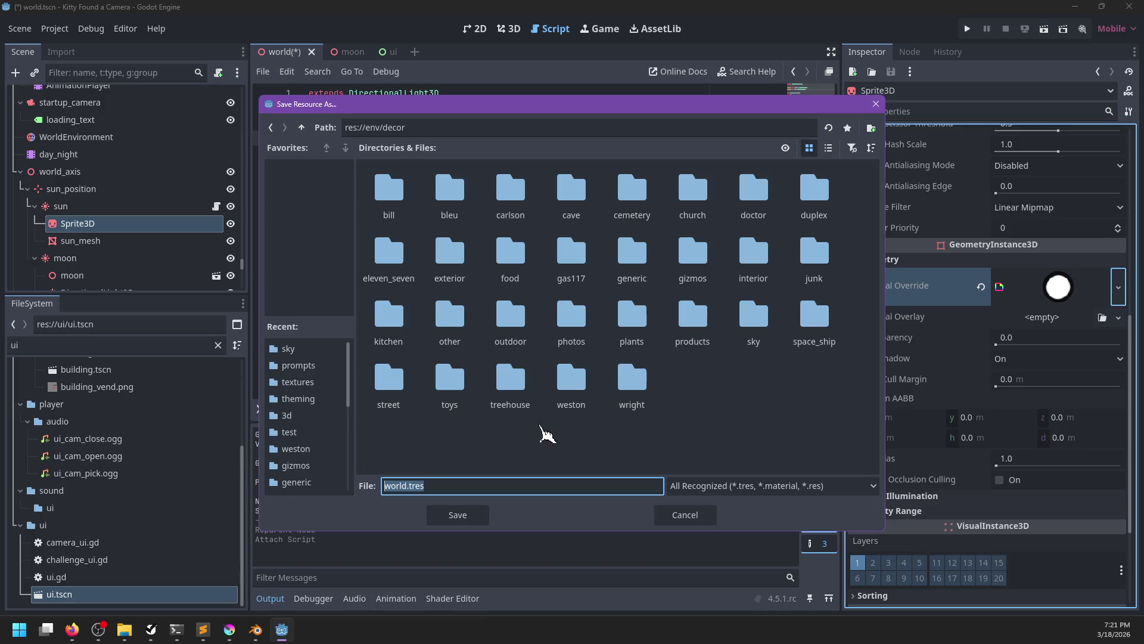
double_click(755, 334)
triple_click(466, 486)
text(sun_corona)
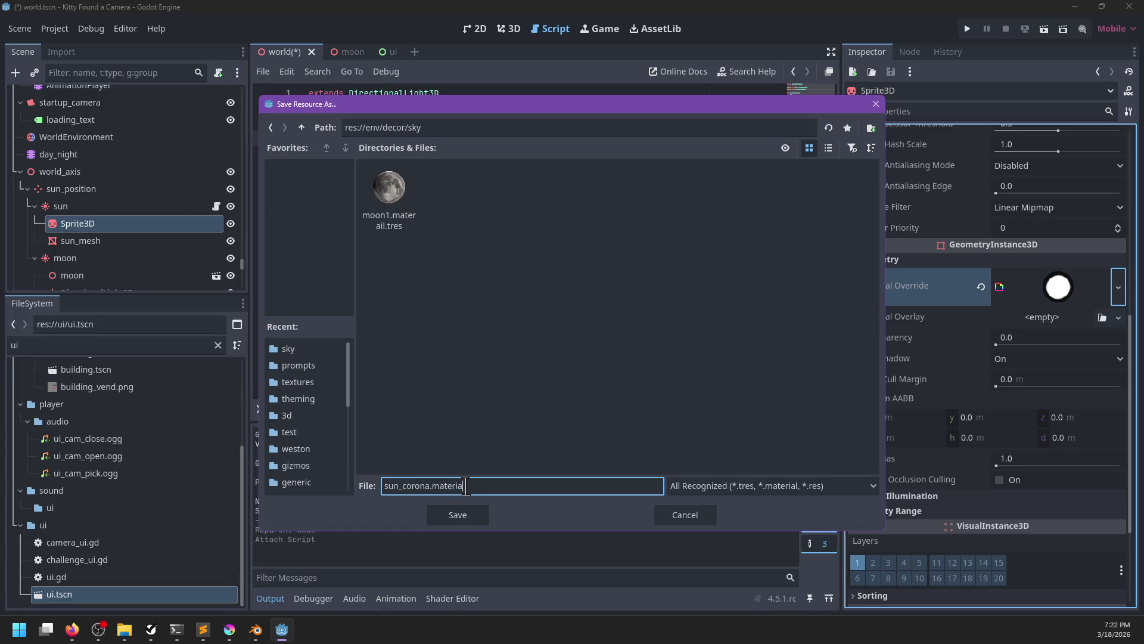
text(l)
key(Return)
- Select sun_mesh and inspect its surface material properties
click(114, 241)
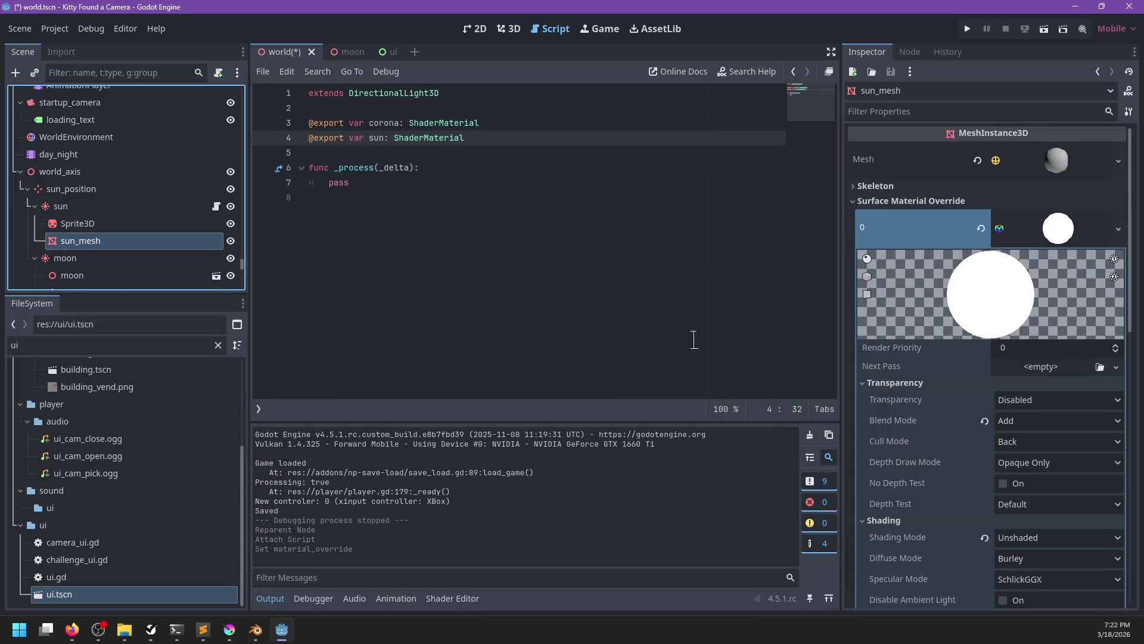
click(1059, 228)
click(1125, 229)
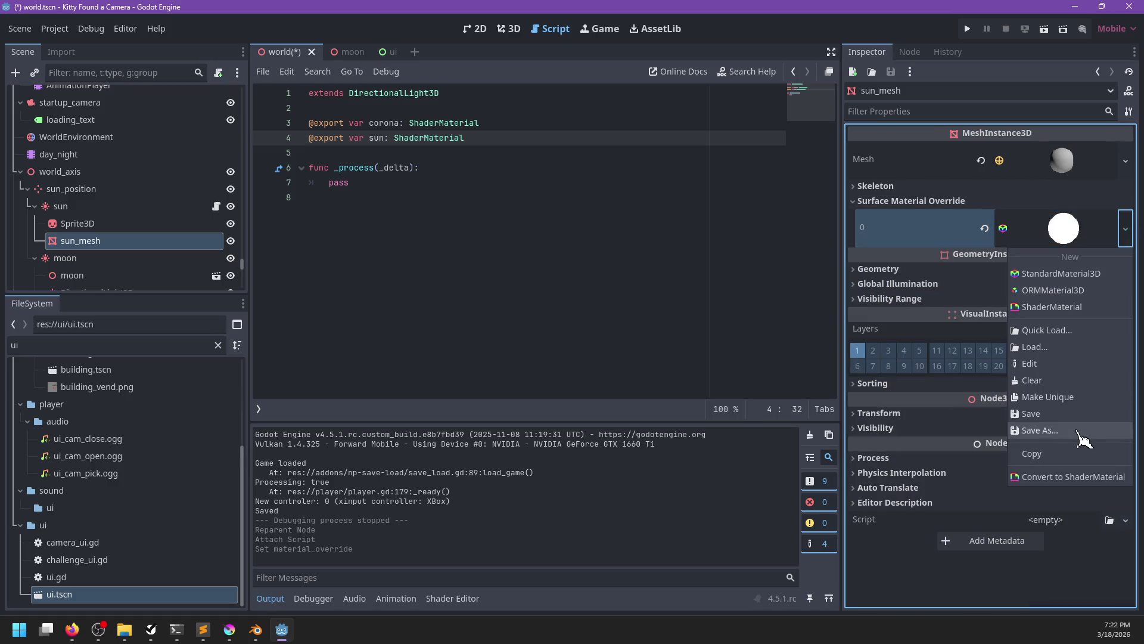
click(1058, 228)
scroll(926, 459, down, 5)
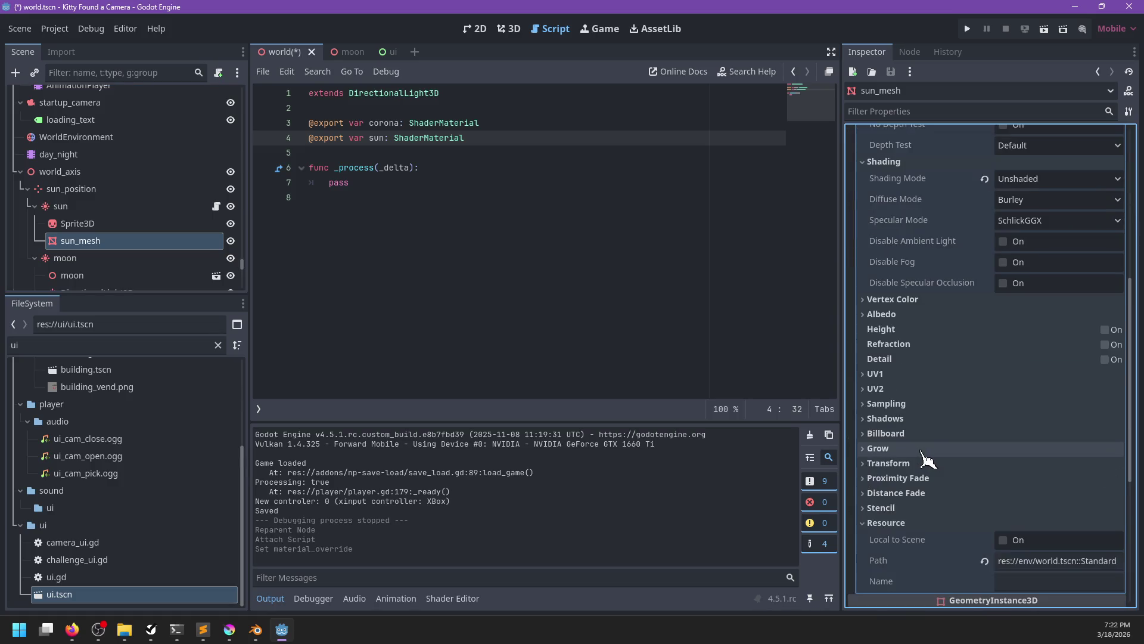
scroll(928, 459, up, 5)
scroll(927, 458, down, 2)
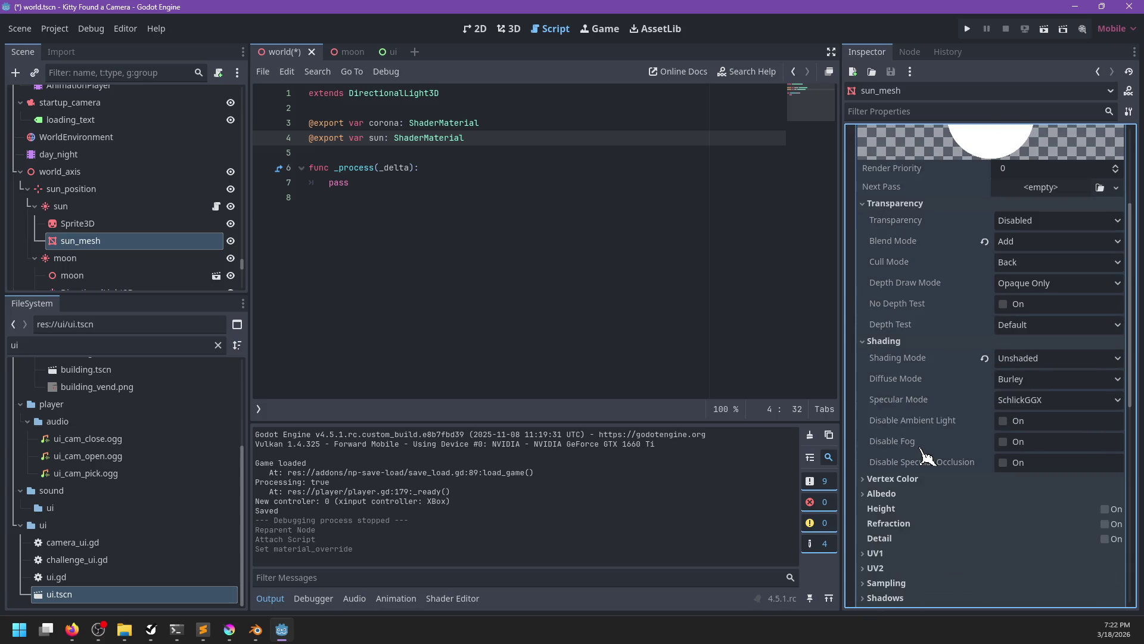
scroll(926, 459, up, 3)
- Change the sun variable's type on script line 4 to StandardMaterial3D
double_click(435, 138)
text(S)
key(BackSpace)
key(BackSpace)
key(BackSpace)
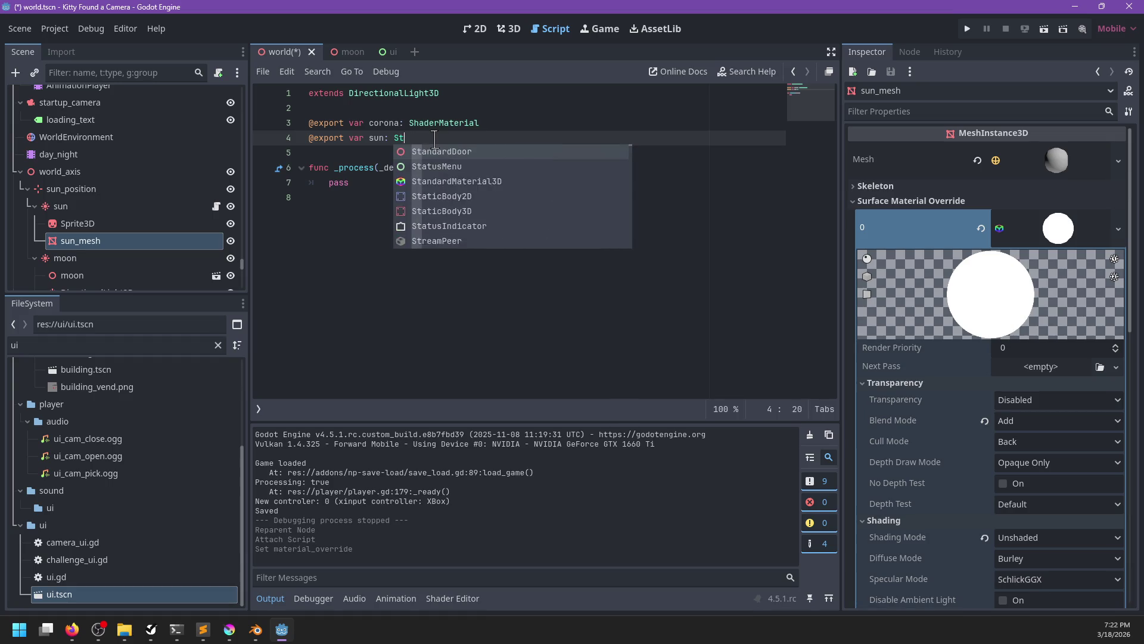
text(tandardMaterial)
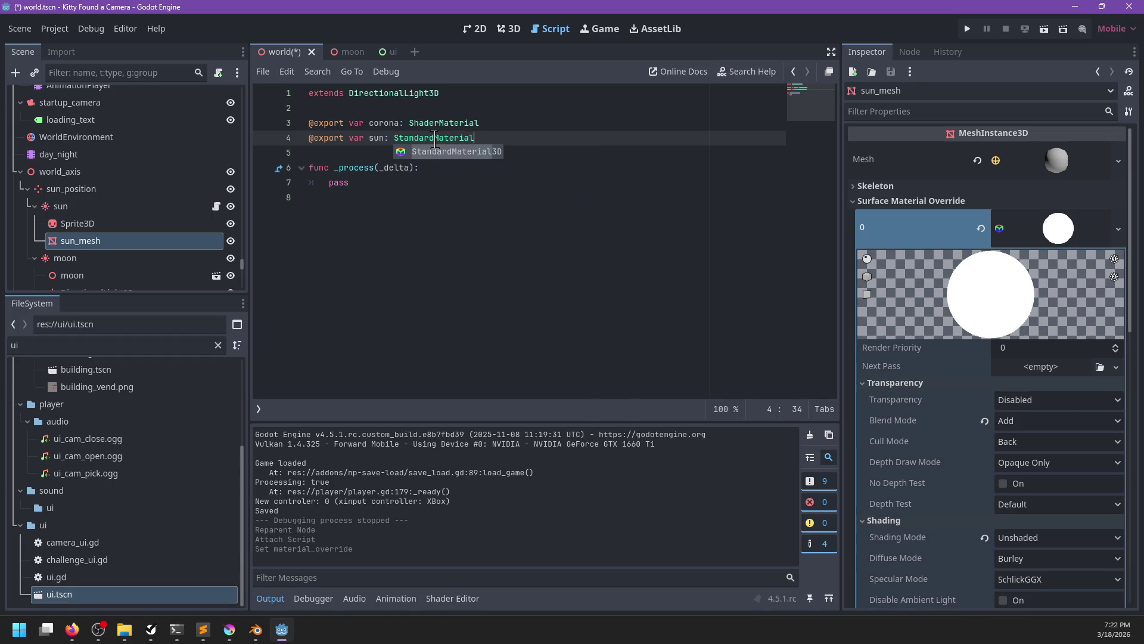
key(Return)
- Save the sun mesh's material as sun_body in env/decor/sky
click(1118, 228)
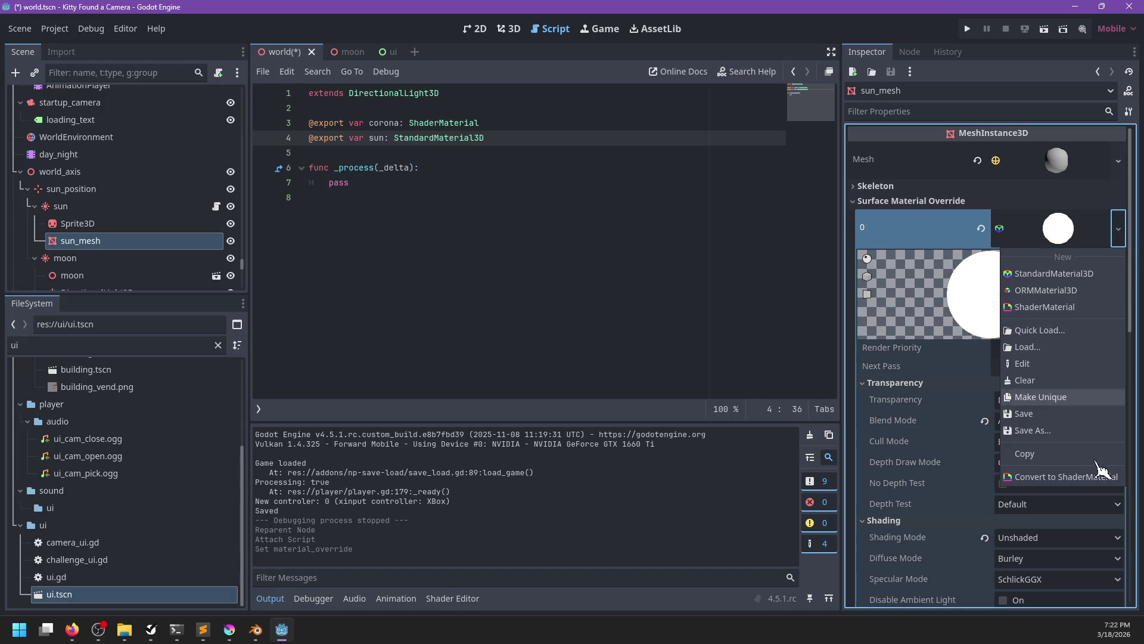
click(1064, 431)
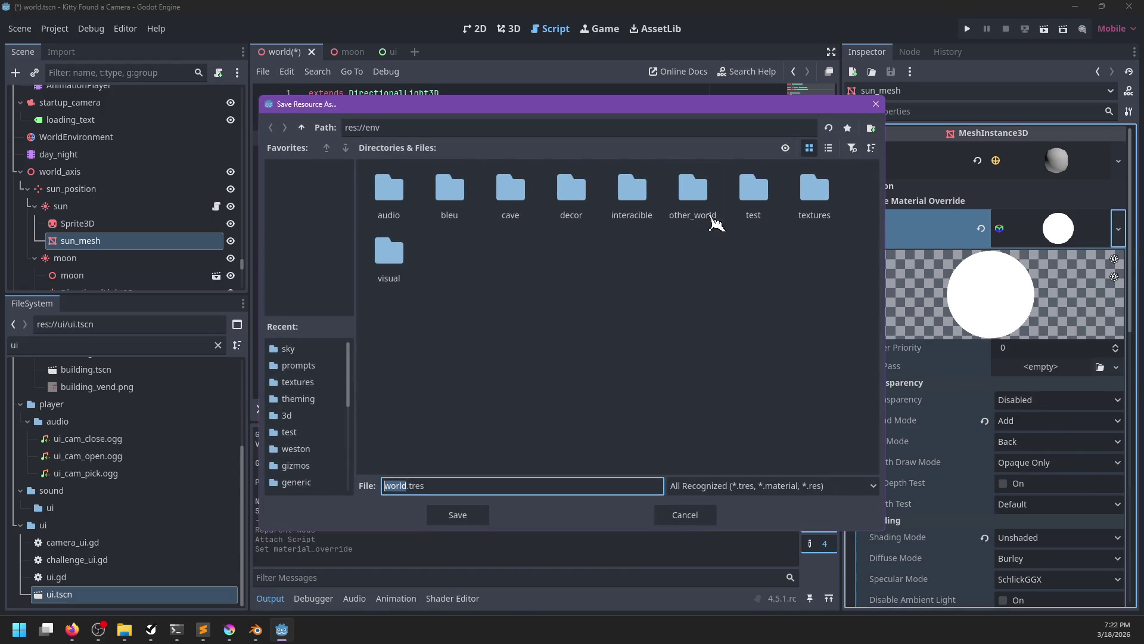
click(749, 202)
double_click(571, 192)
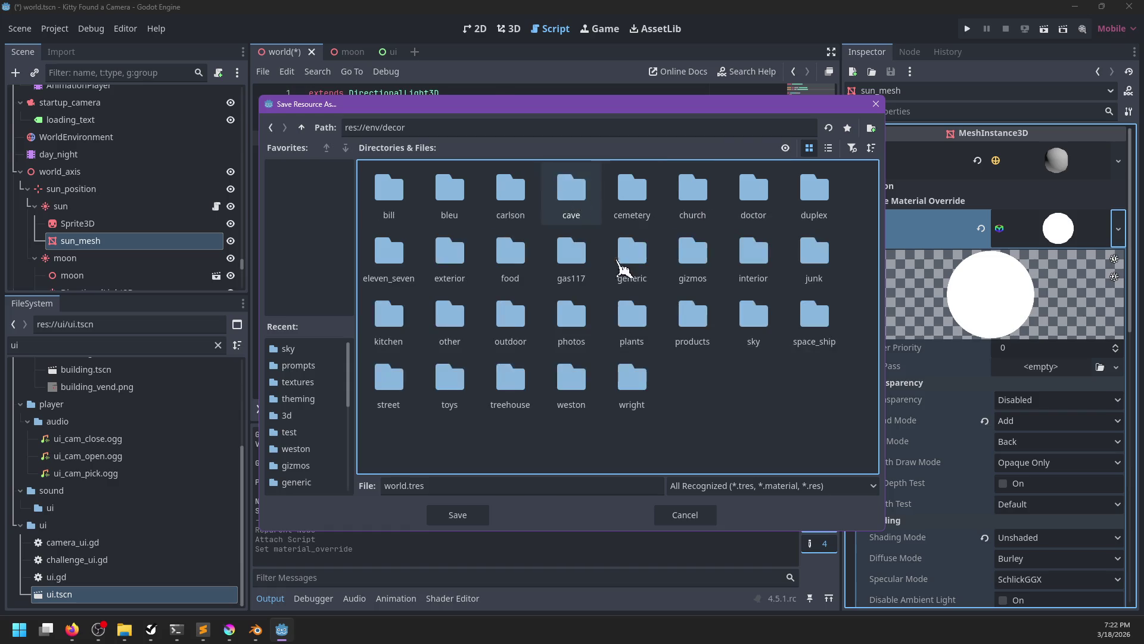
double_click(753, 319)
key(Tab)
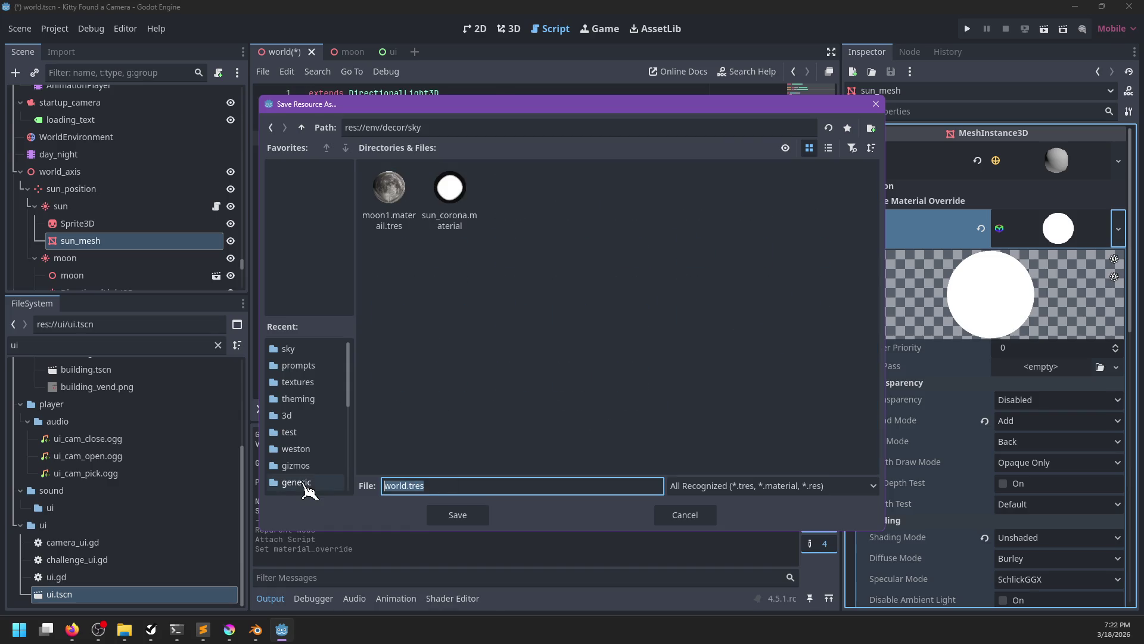
text(sun_body.material)
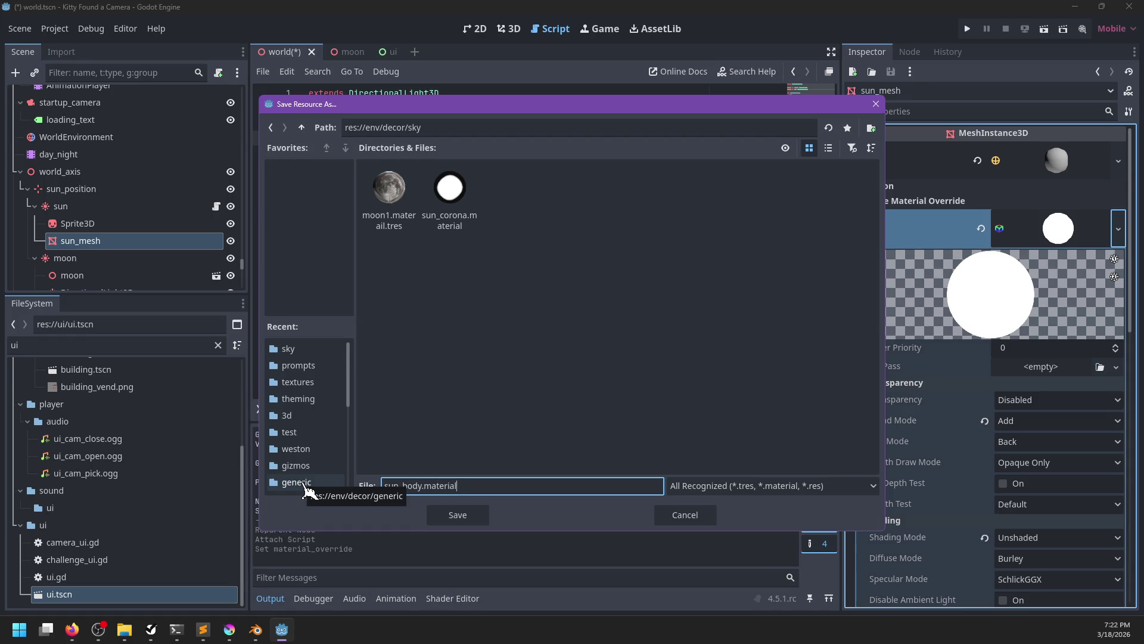
key(Return)
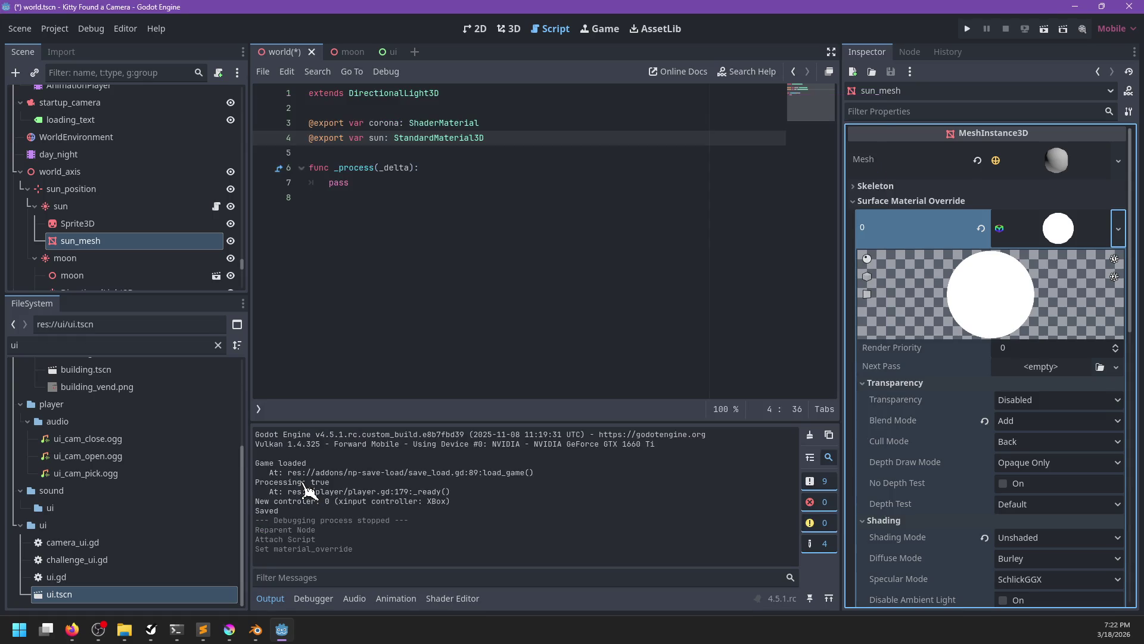
- Make _process assign light_color to sun.albedo_color
scroll(933, 407, down, 5)
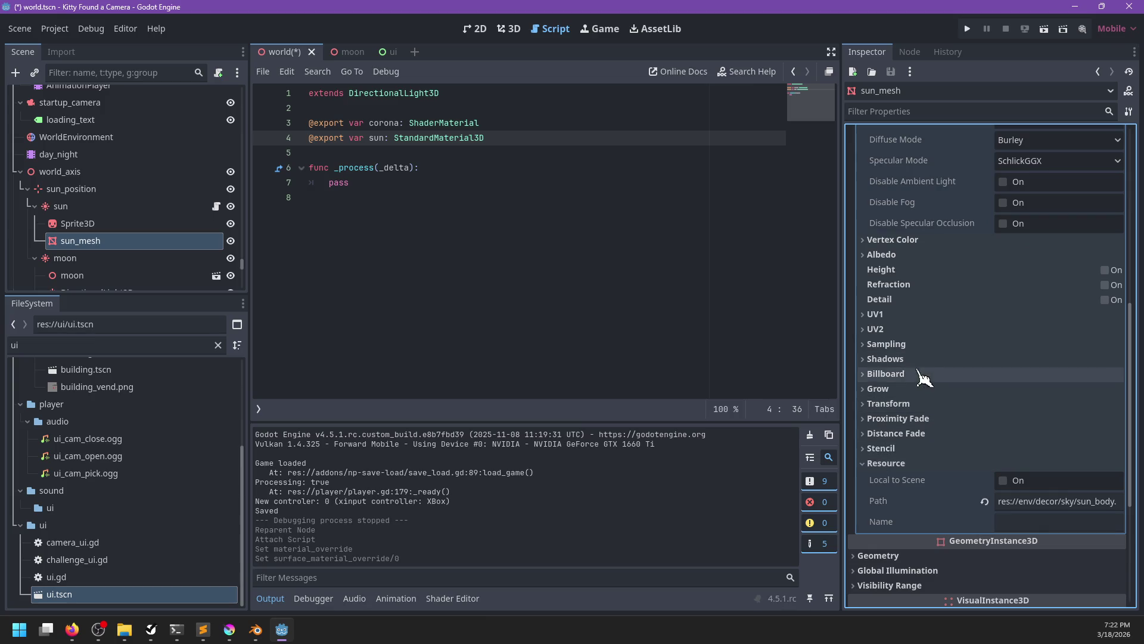
click(883, 255)
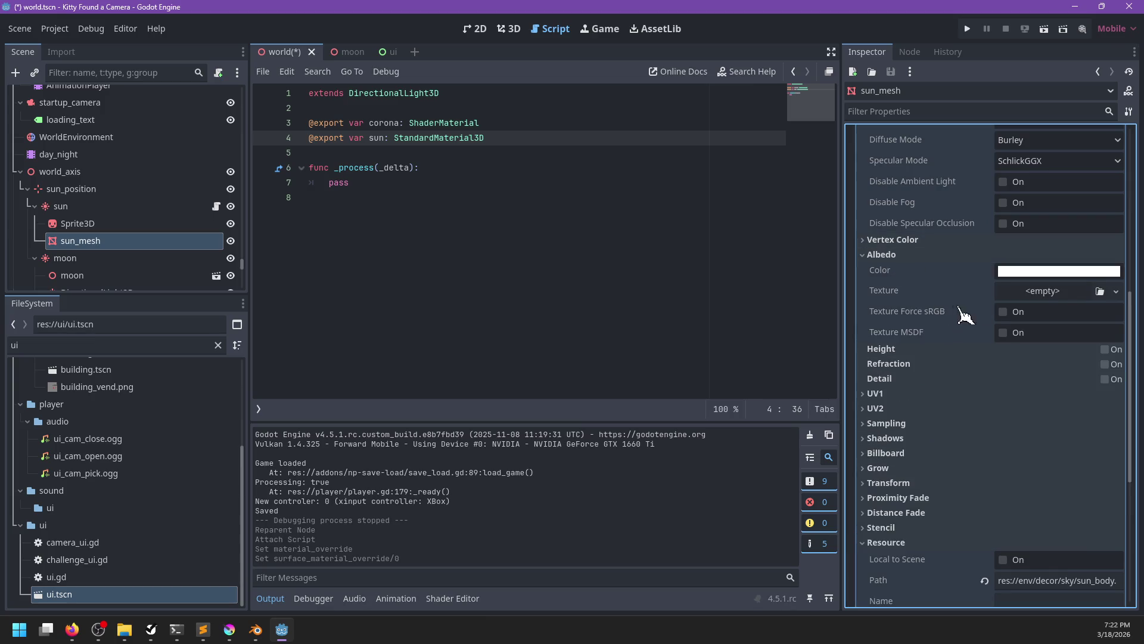
click(484, 182)
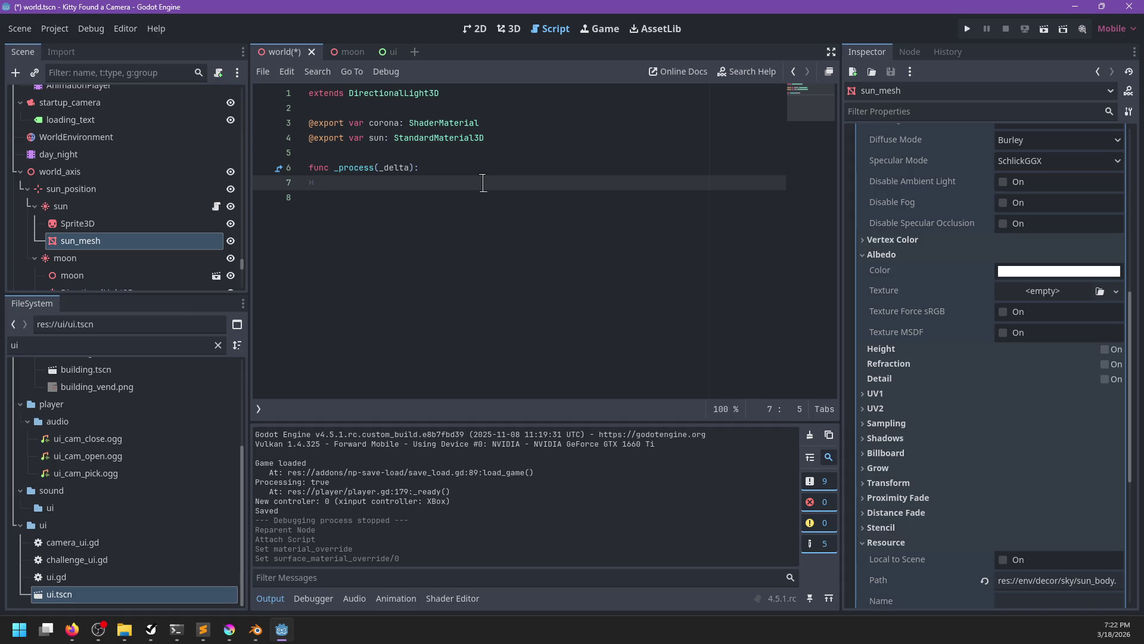
text(sun.albedo_color = )
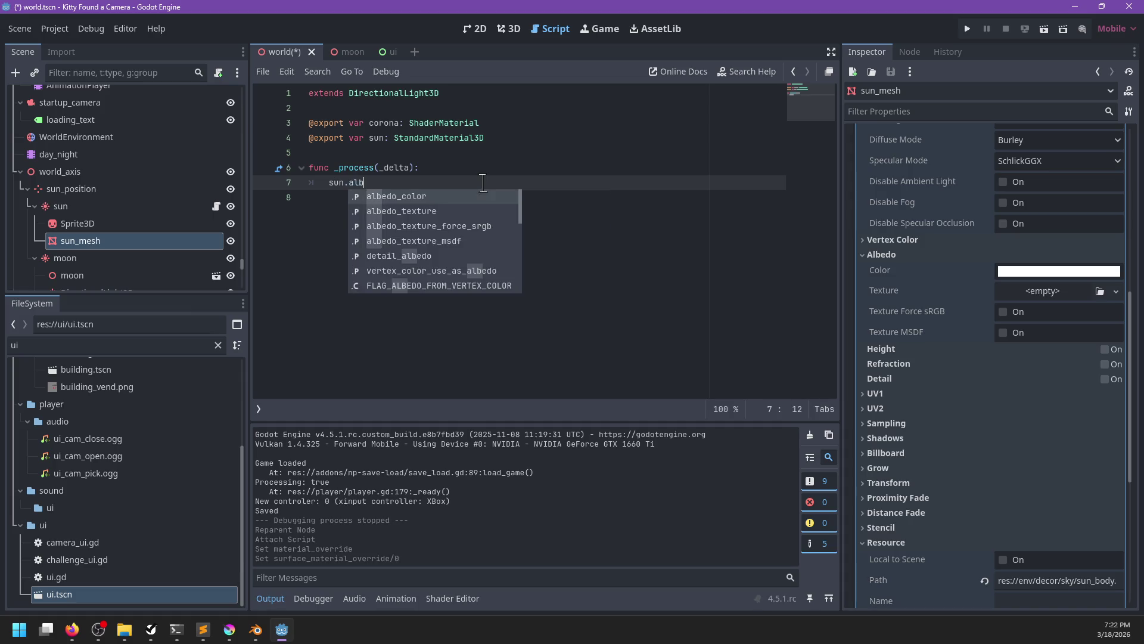
text(li)
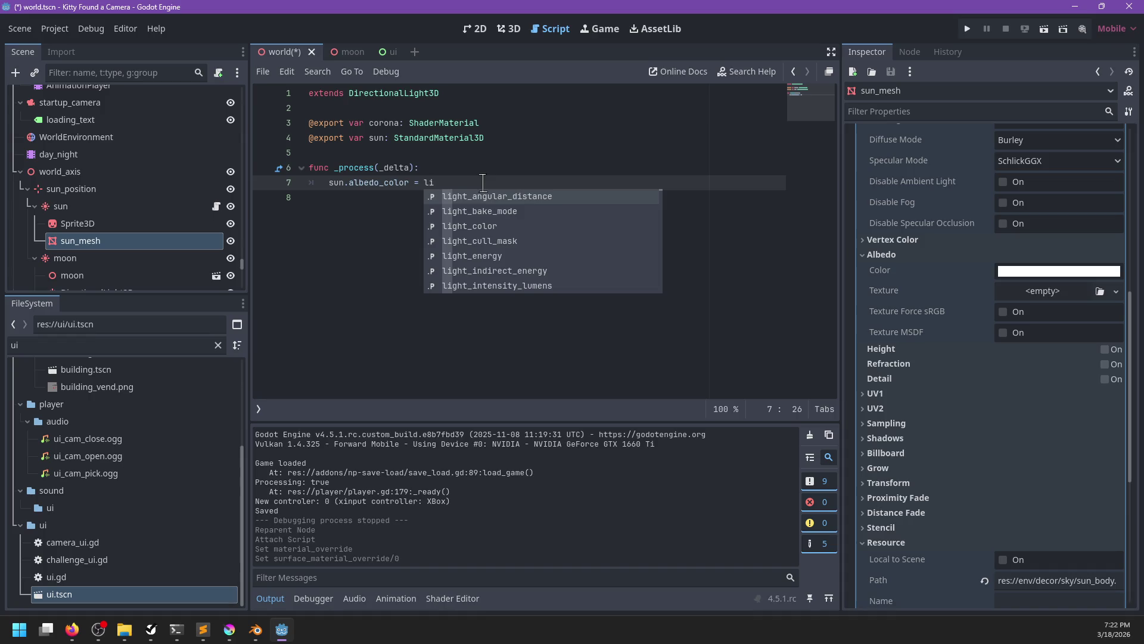
text(ght_co)
key(Return)
- Add corona.set_shader_parameter('color', light_color), then show Sprite3D's Material Override
key(Return)
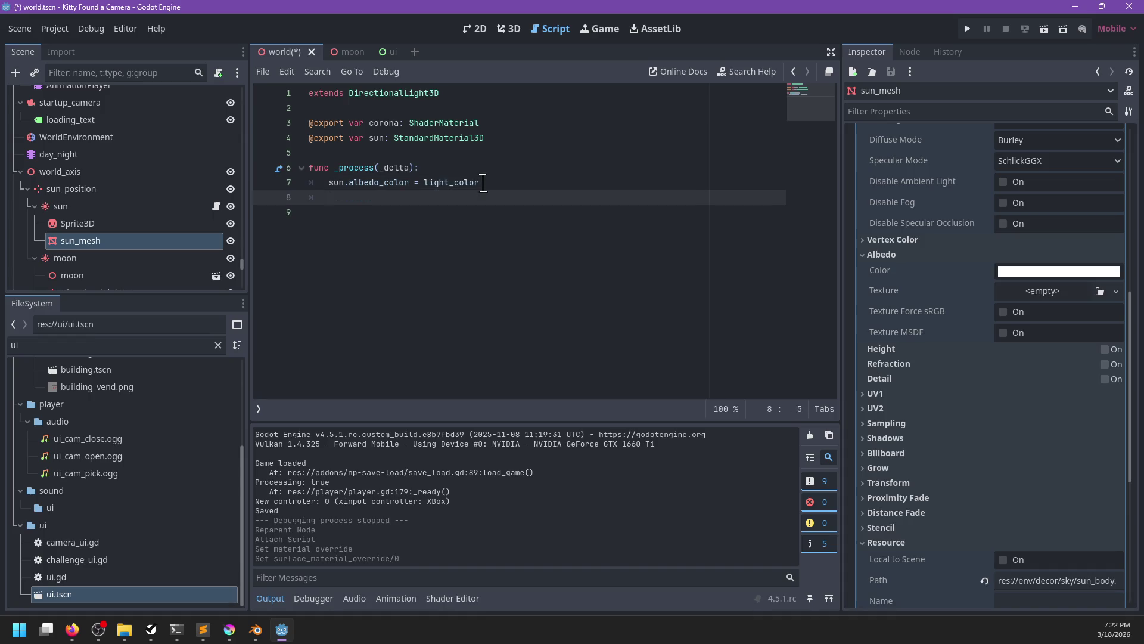
text(corona.)
text(set)
key(Return)
text(',)
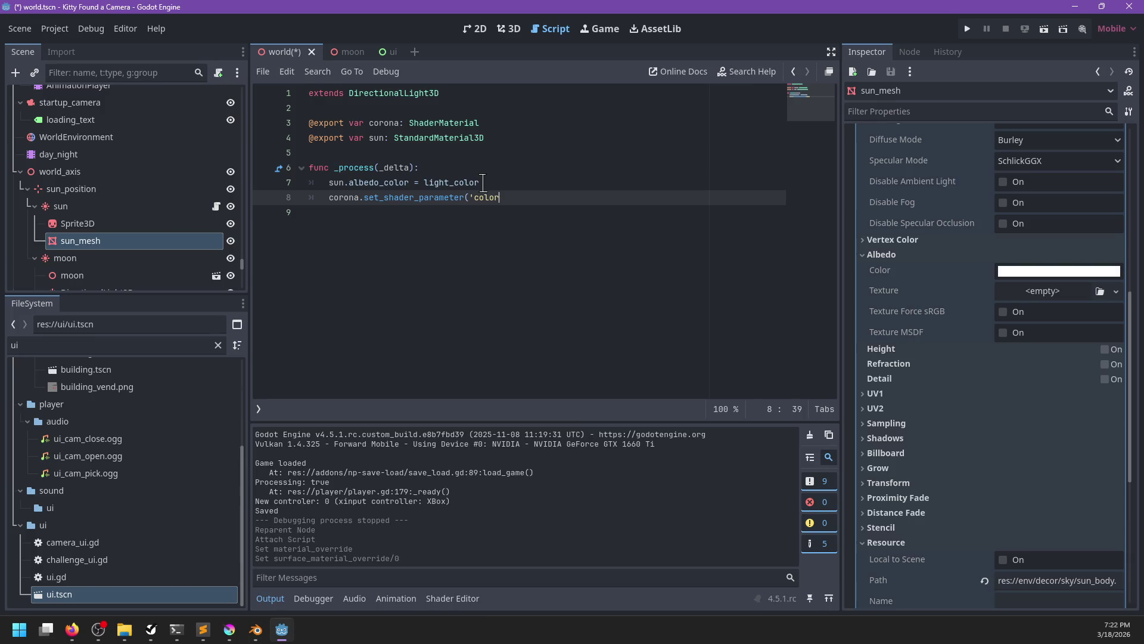
text( light)
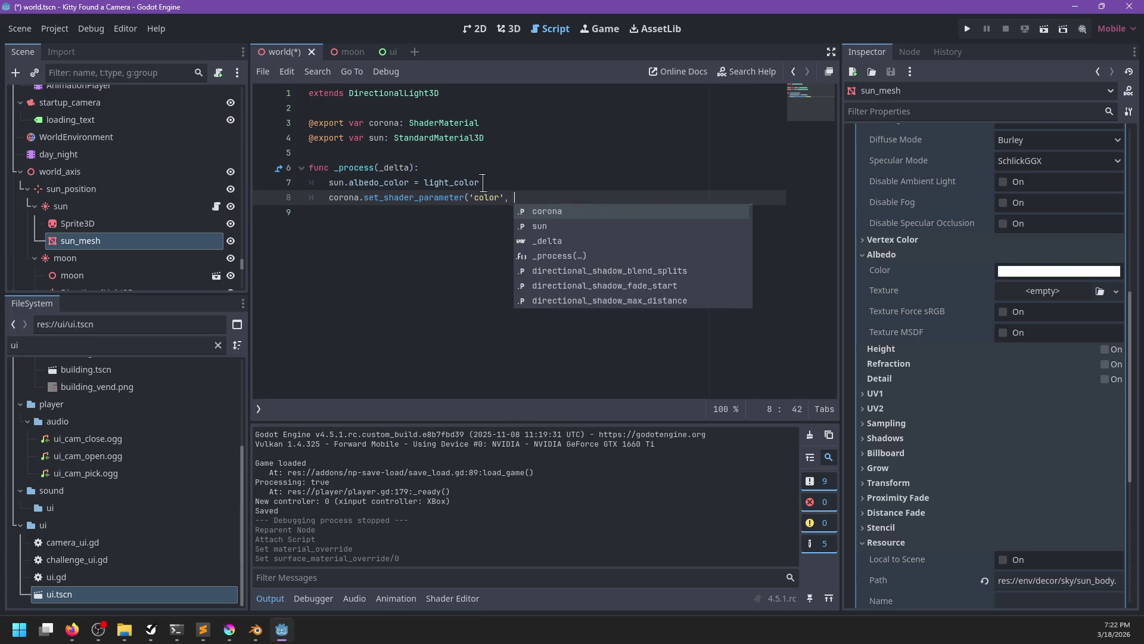
text(_co)
key(Return)
text())
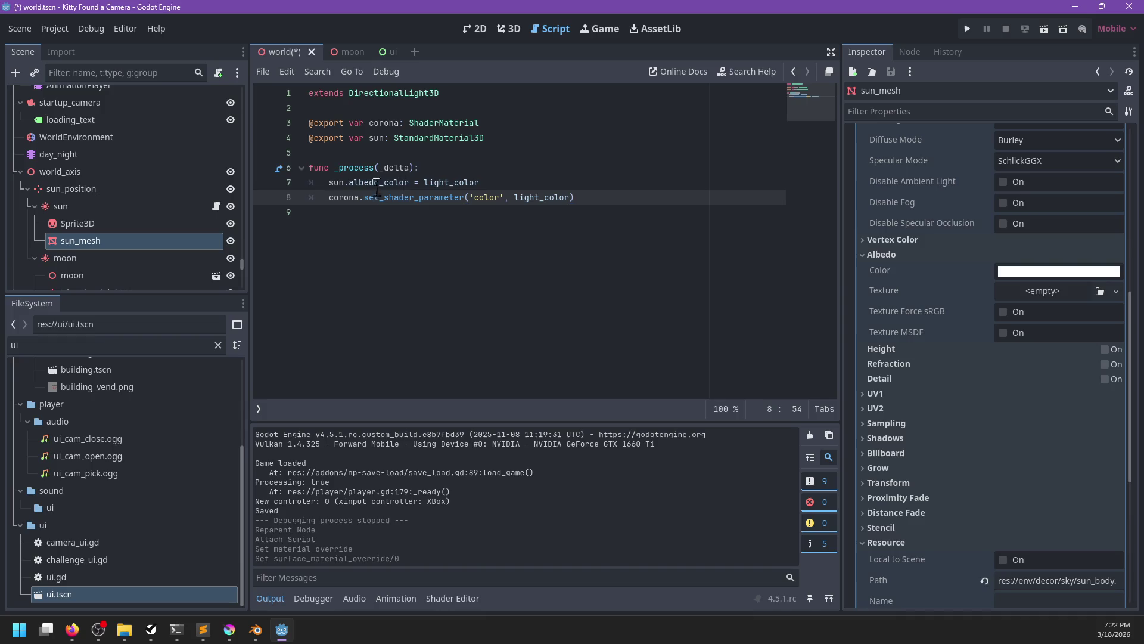
click(224, 223)
click(1059, 288)
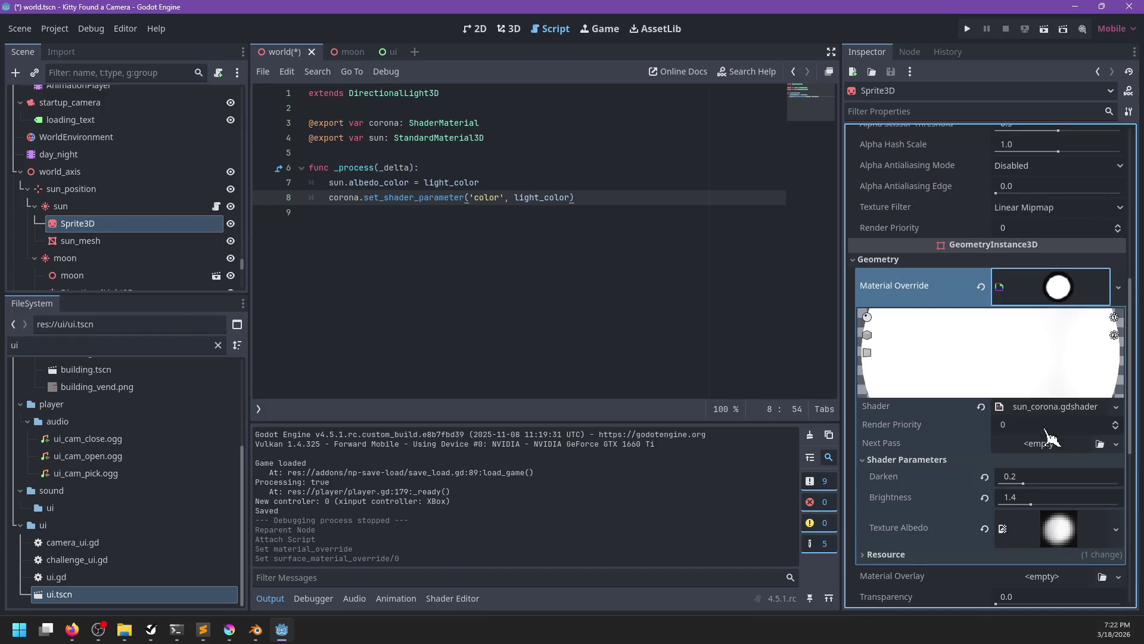
- Add 'uniform vec4 color : source_color;' below the brightness uniform in sun_corona.gdshader
click(1048, 409)
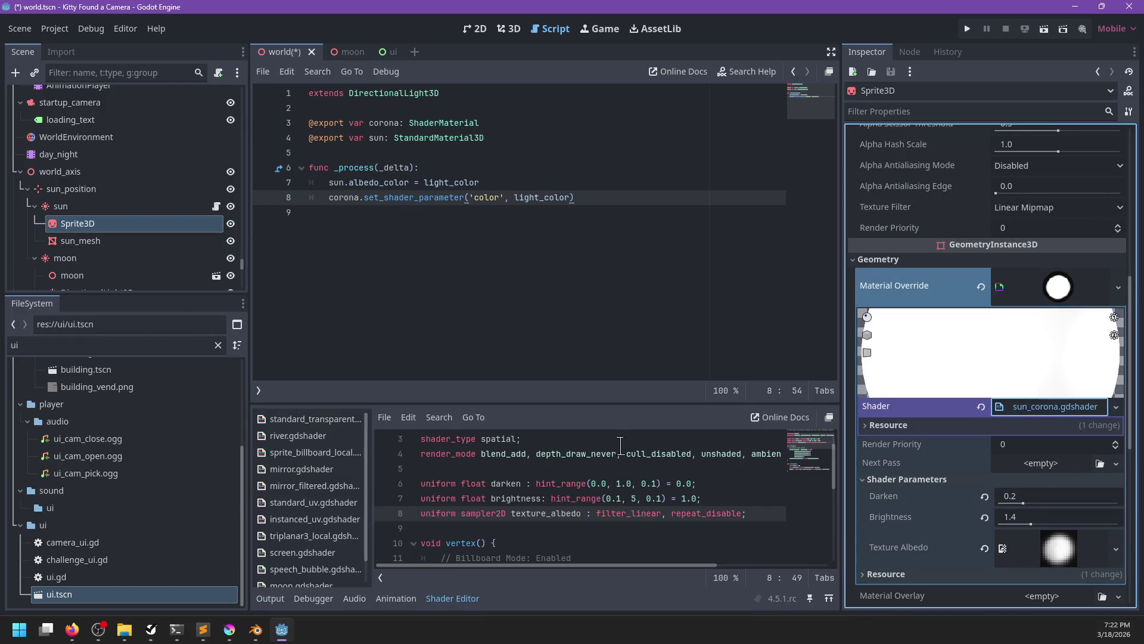
click(731, 493)
key(Return)
text(uniform flo)
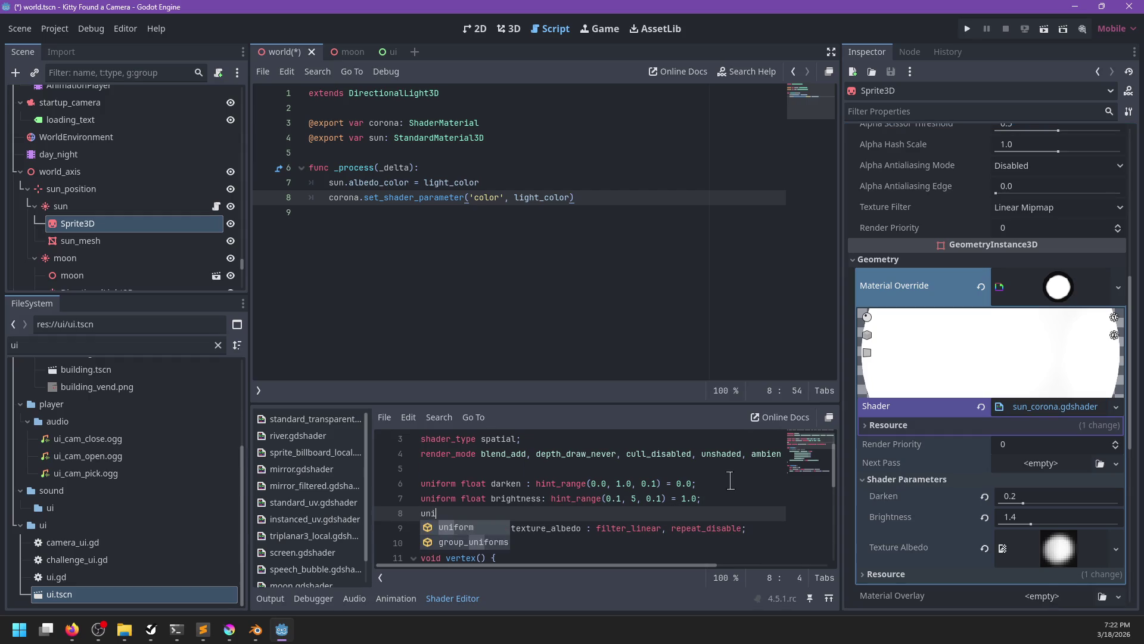
key(BackSpace)
key(BackSpace)
key(BackSpace)
text(v)
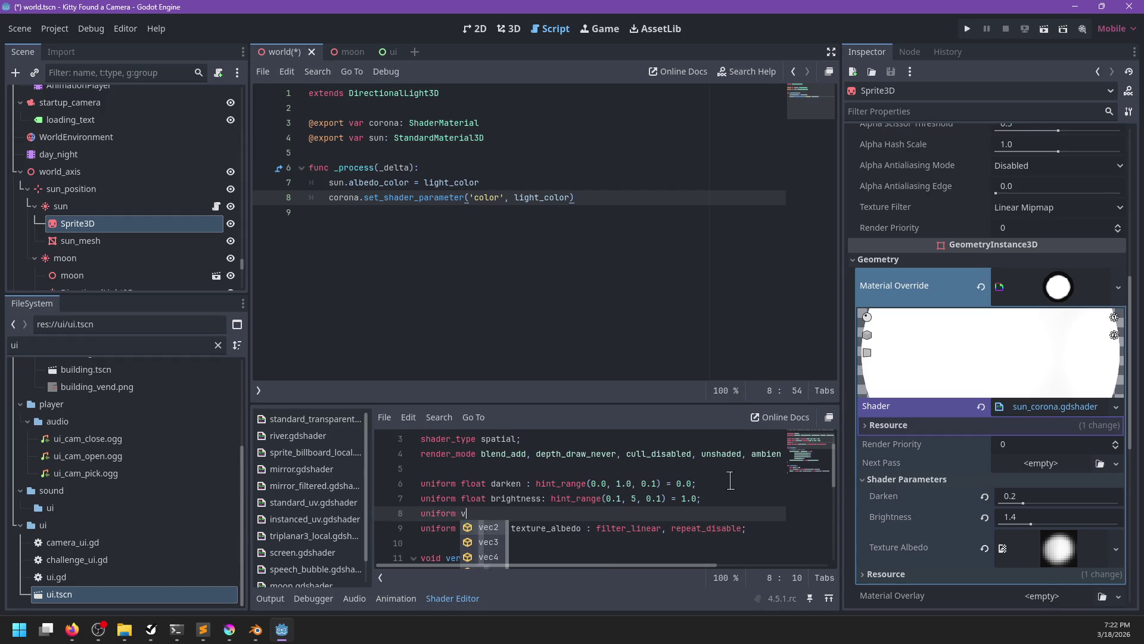
text(ec4 color)
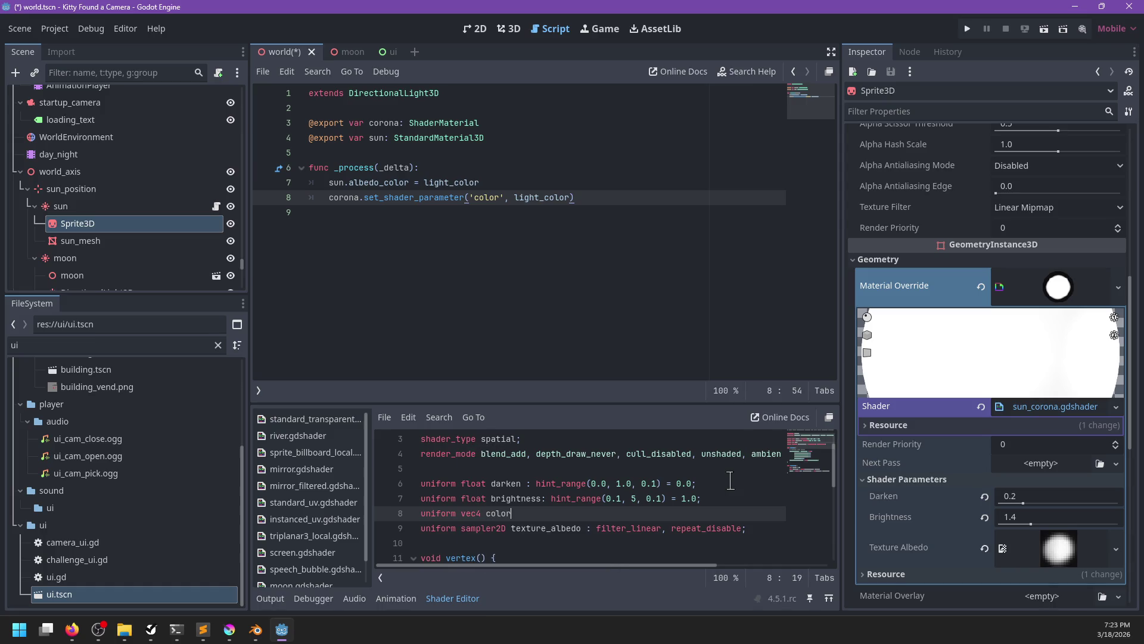
key(BackSpace)
key(BackSpace)
key(BackSpace)
text(inpu)
text(o)
key(Return)
text(;)
- Put color.rgb* in front of max in ALBEDO, split the line, save, and run the game
scroll(736, 481, down, 5)
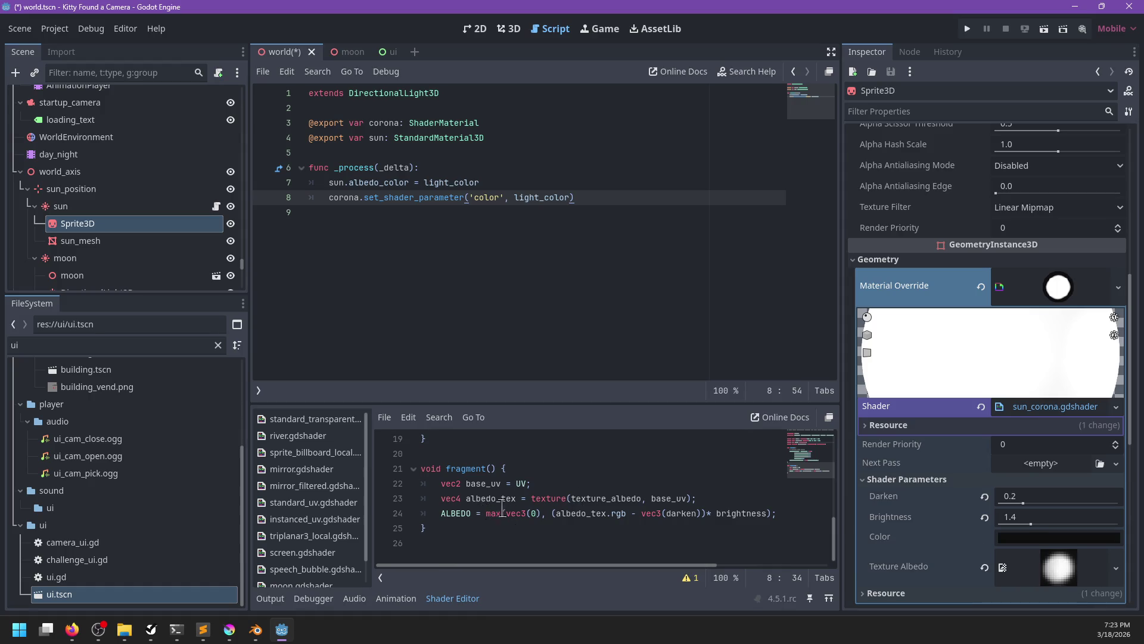
click(555, 513)
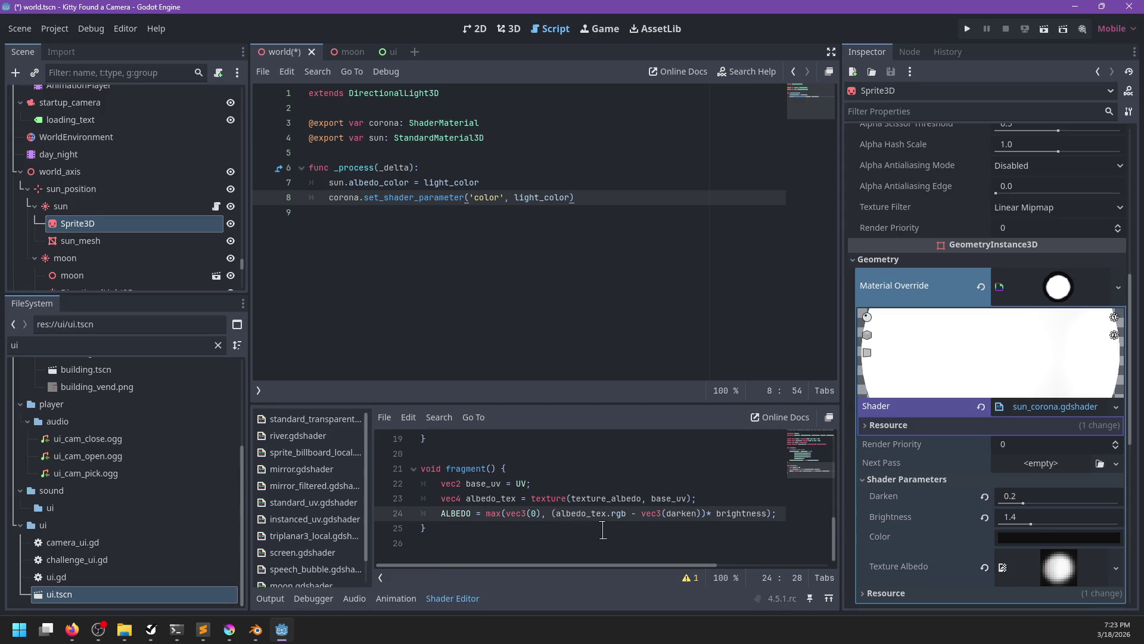
text(colo)
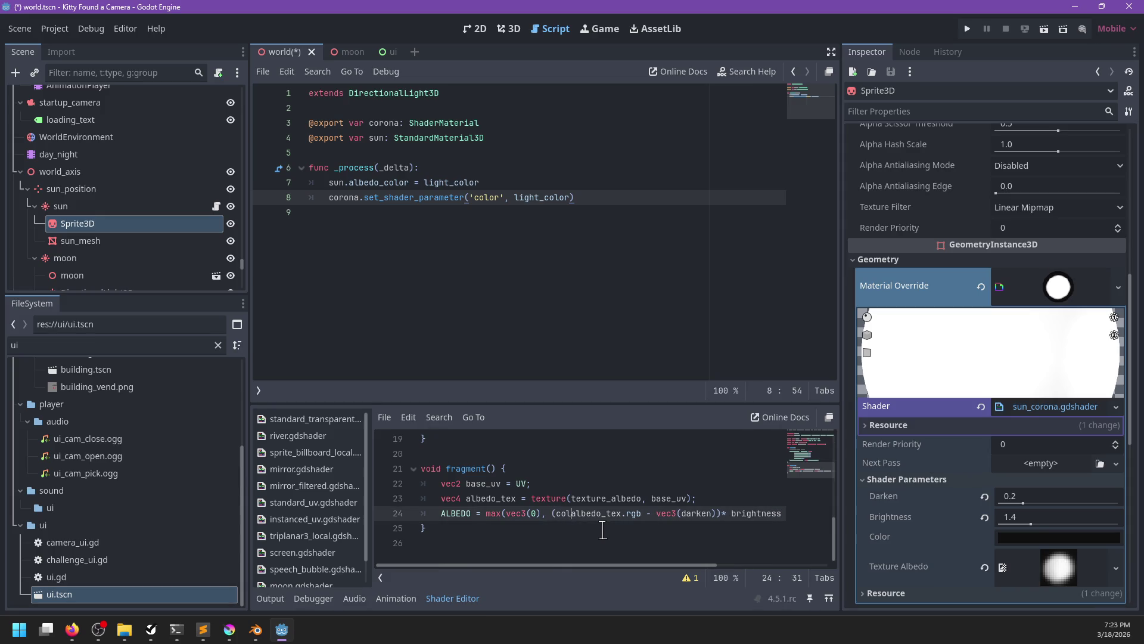
text(r*)
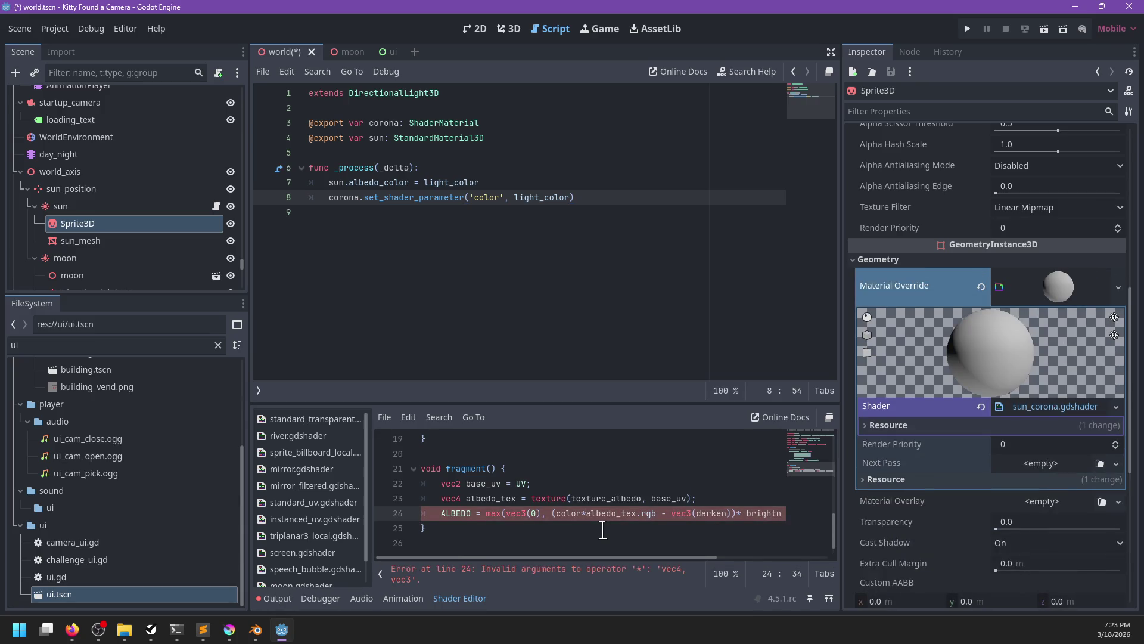
text(.rgb)
key(ctrl+shift+Left)
key(ctrl+shift+Left)
key(ctrl+shift+Left)
key(ctrl+x)
key(ctrl+Left)
key(ctrl+Left)
key(ctrl+Left)
key(ctrl+v)
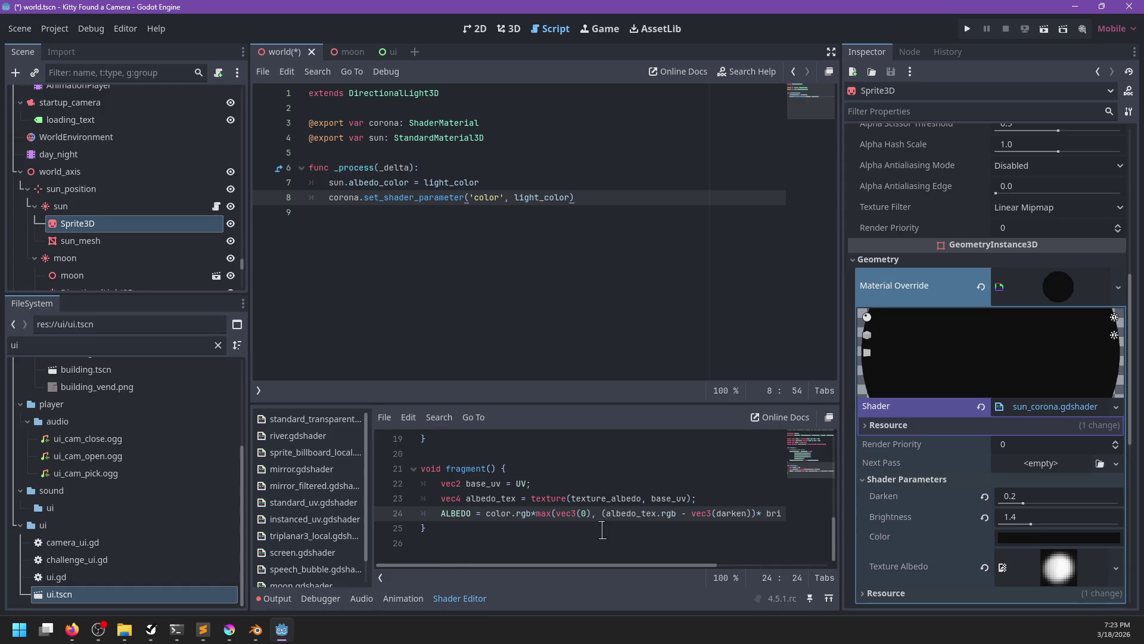
key(Right)
key(Return)
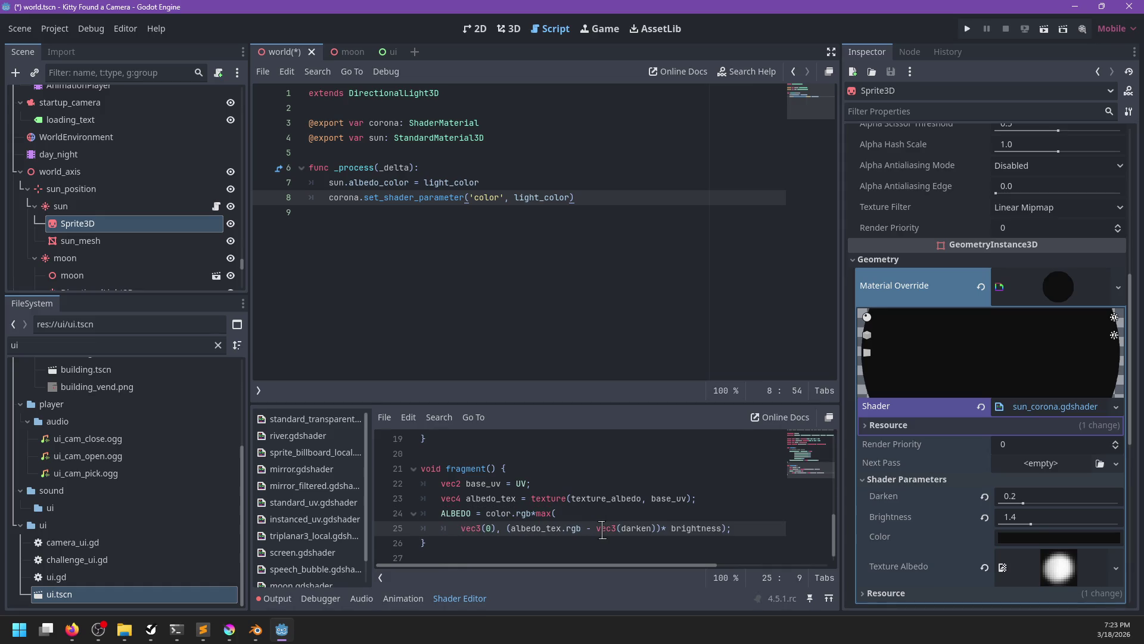
key(ctrl+s)
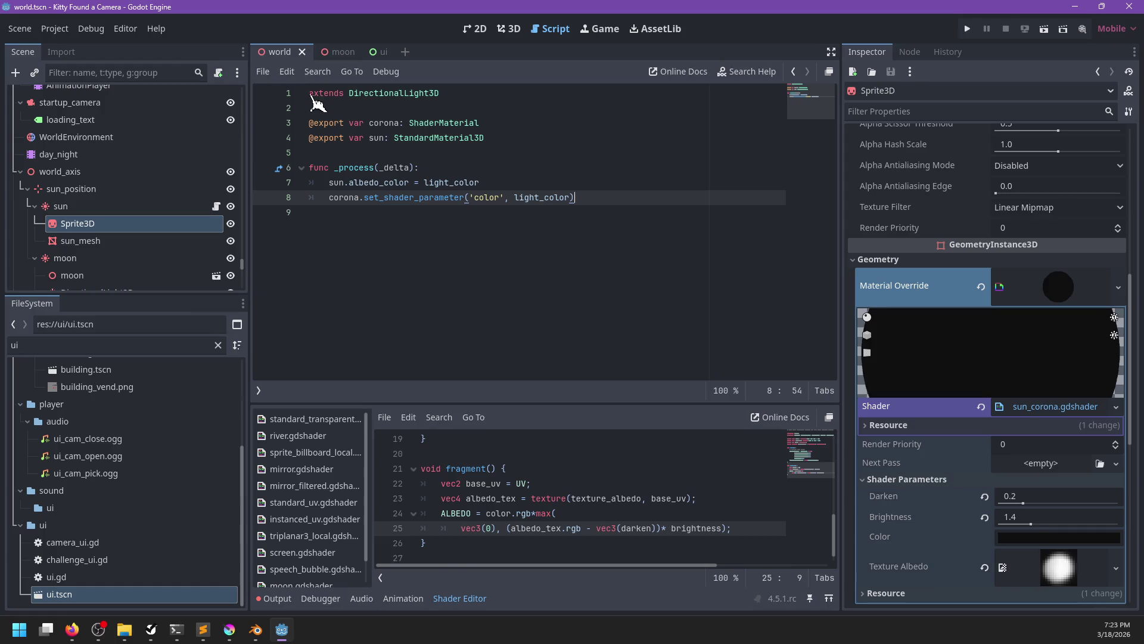
key(F5)
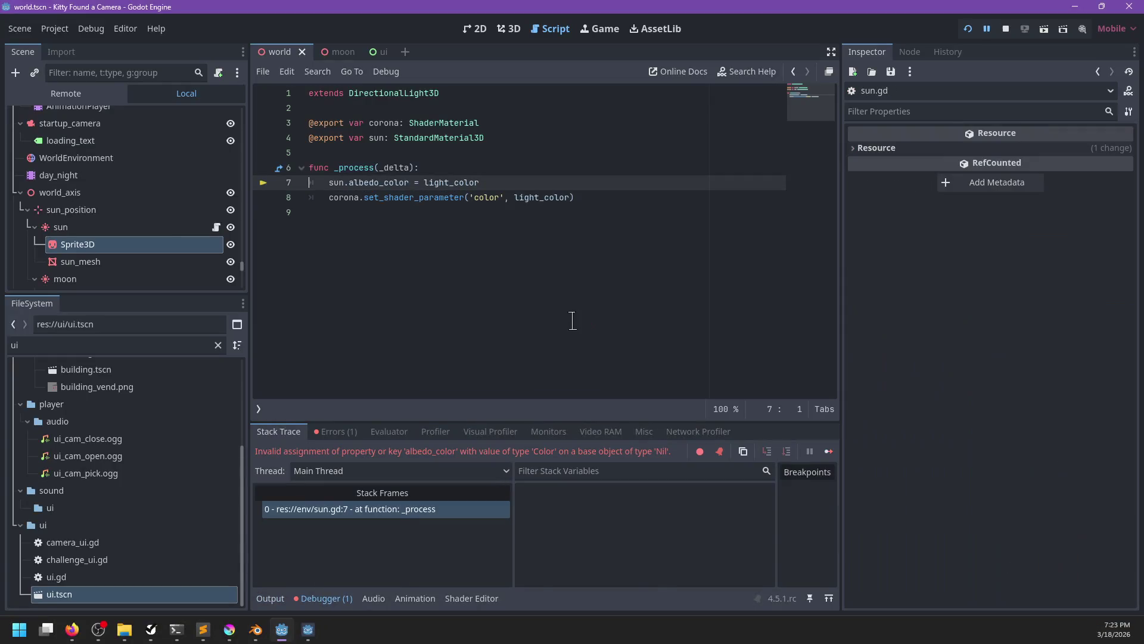
- Filter FileSystem for 'sun', drag the corona material onto the sun light's Corona slot, and save
click(62, 227)
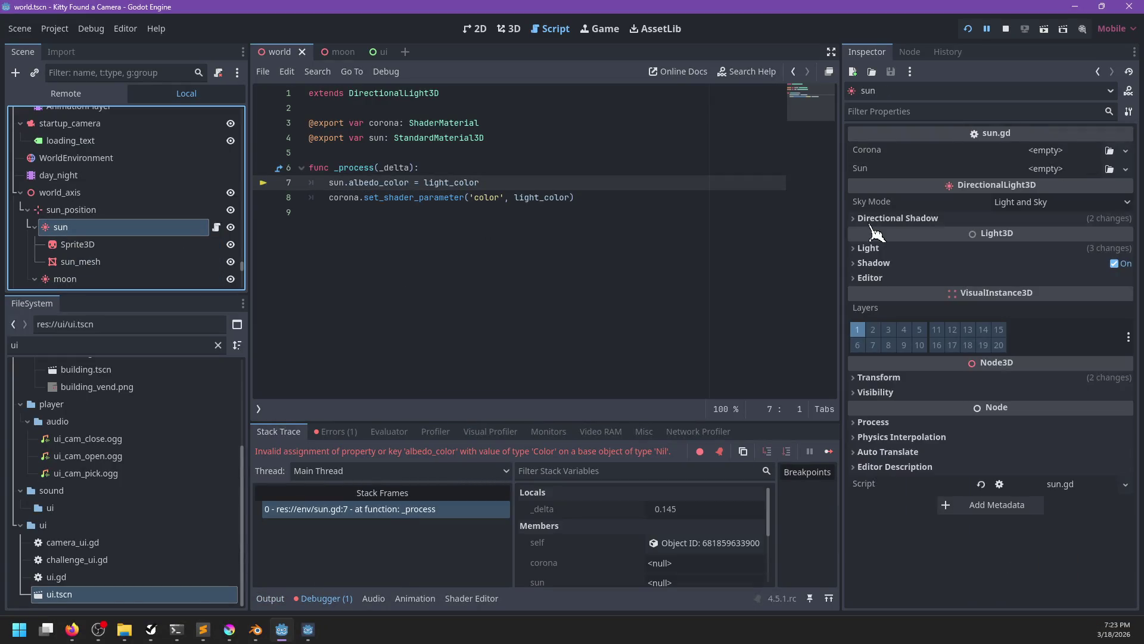
double_click(83, 346)
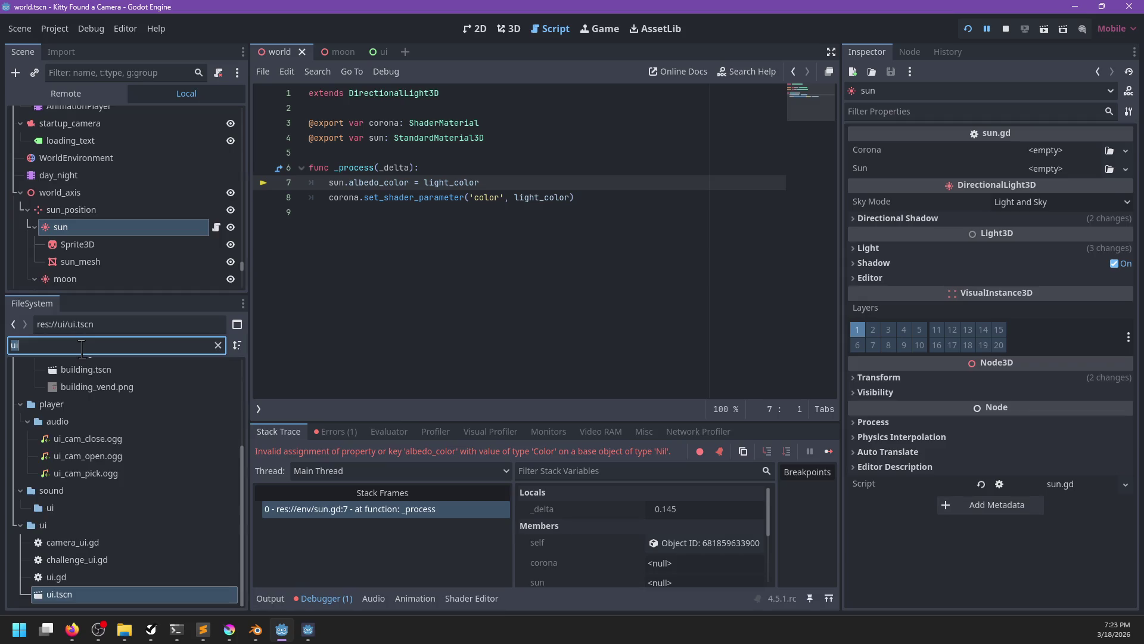
text(sun)
mouse_move(101, 471)
mouse_down()
mouse_move(1055, 156)
mouse_move(459, 438)
mouse_move(1043, 189)
mouse_up()
key(ctrl+s)
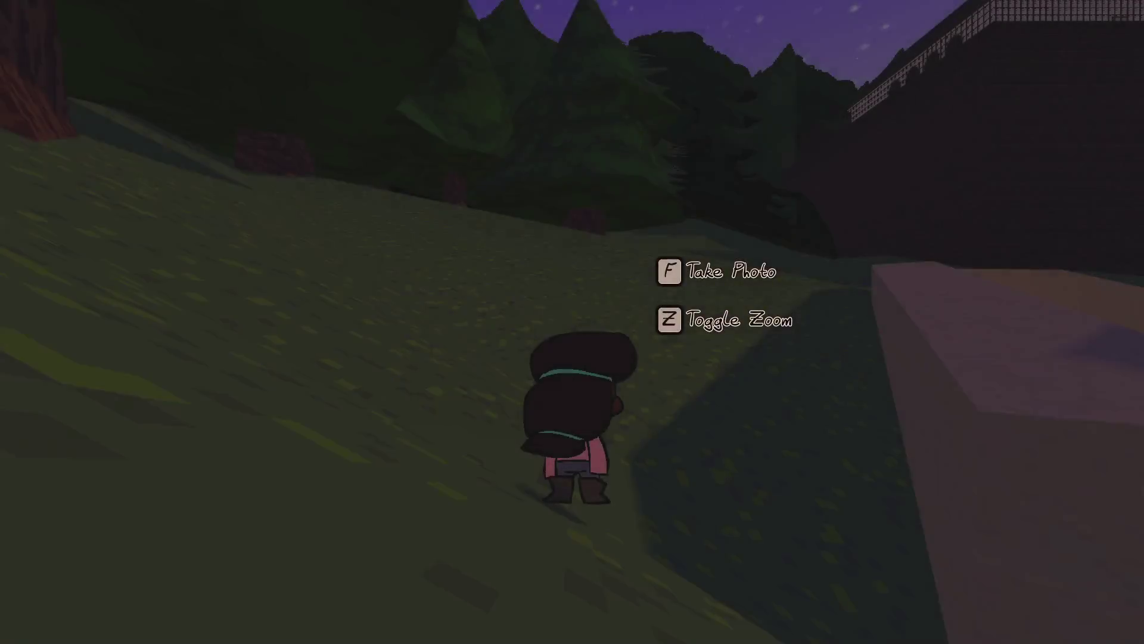
- Walk up the hillside to view the sun's glow, glancing back at the editor
key(s)
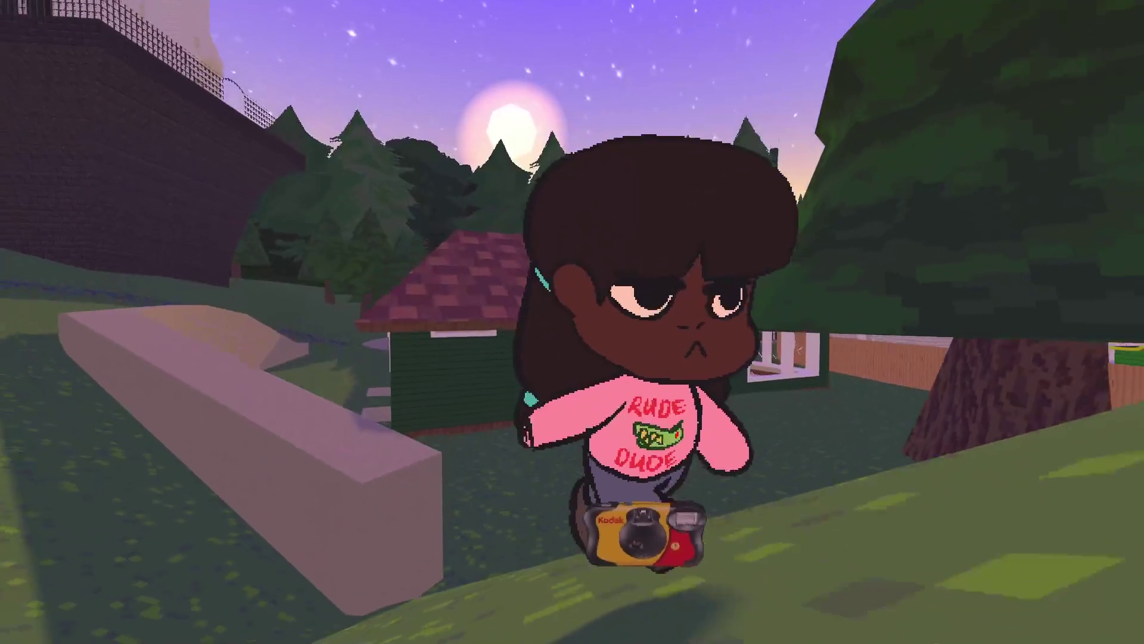
key(w)
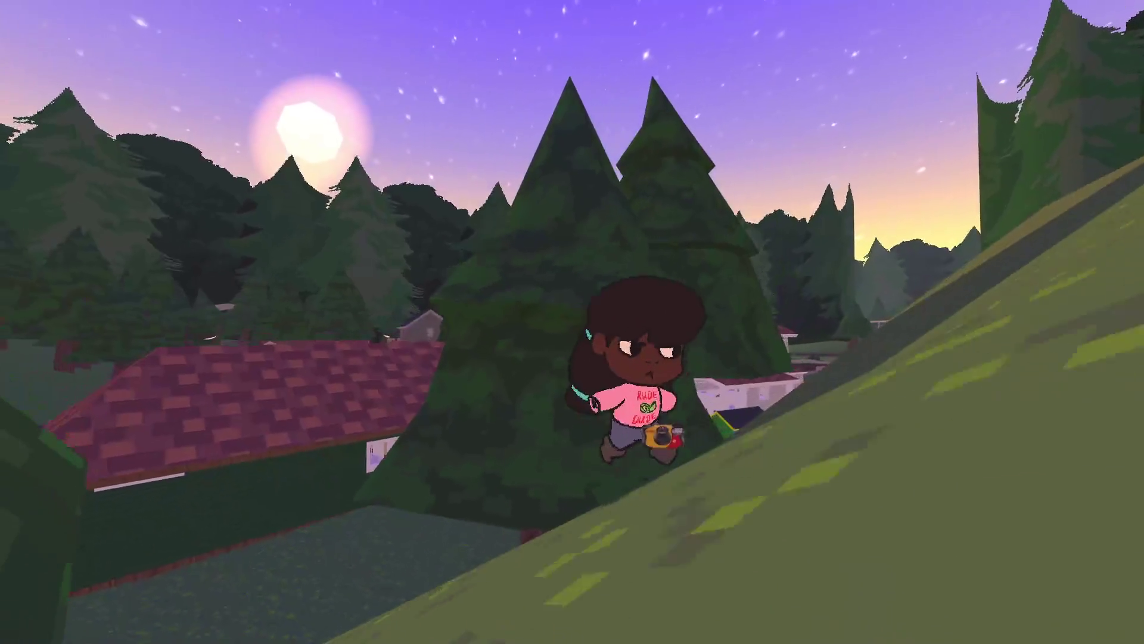
key(w)
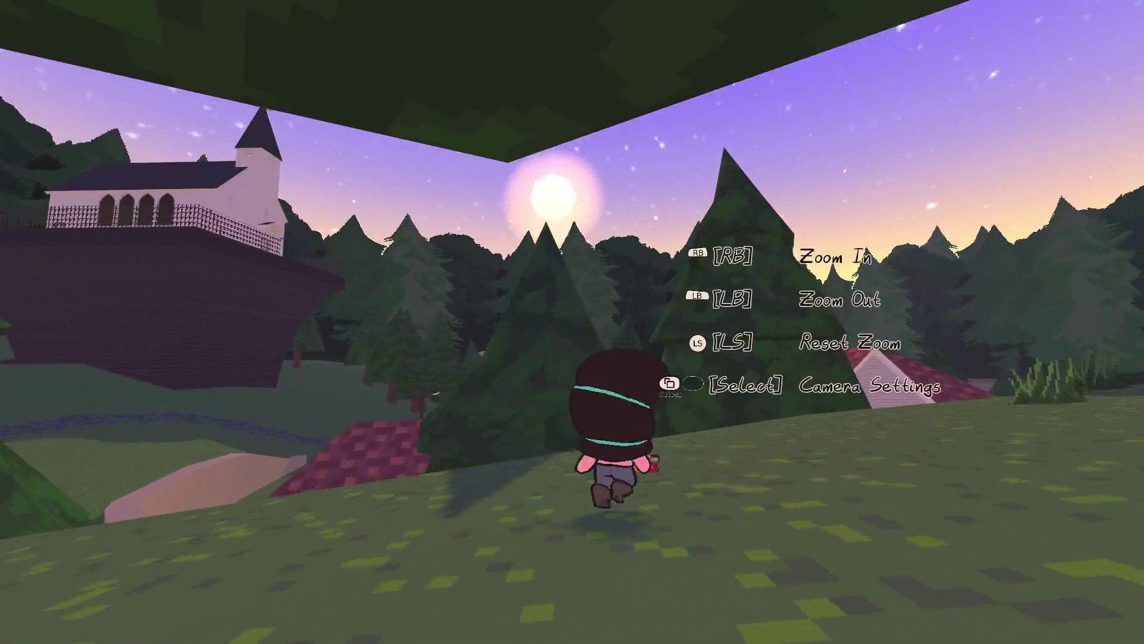
scroll(572, 322, up, 5)
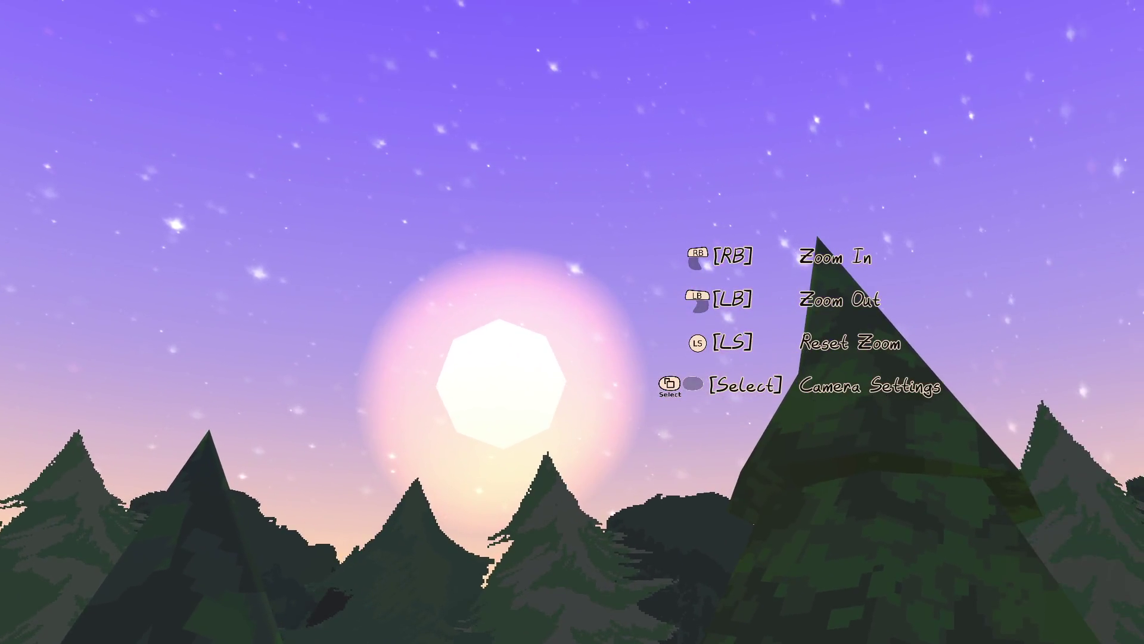
scroll(572, 322, down, 5)
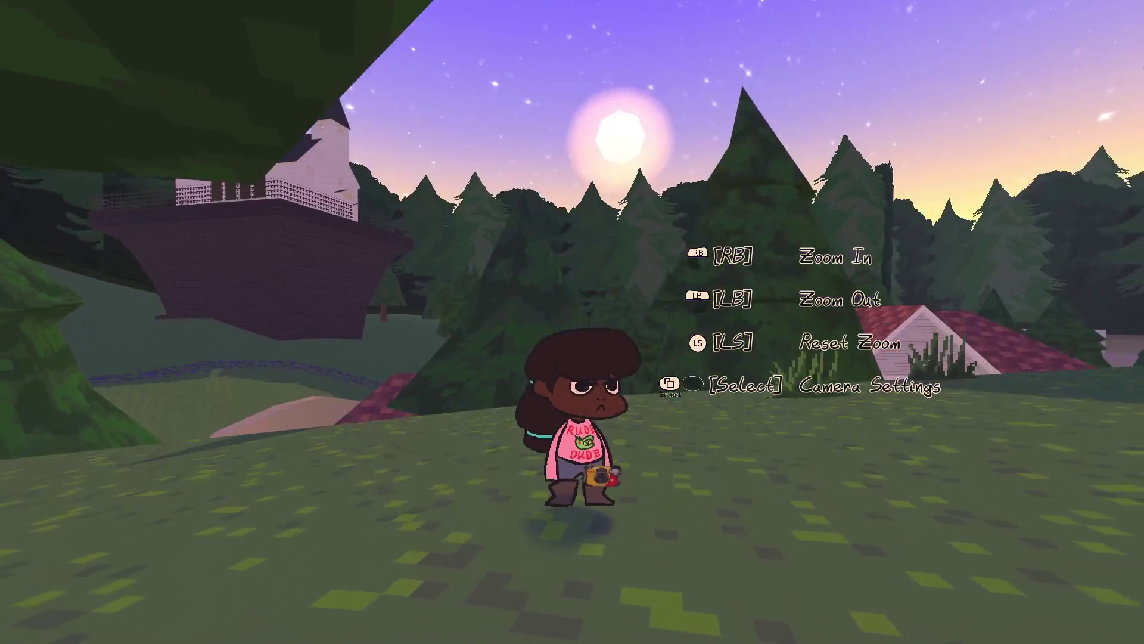
key(alt+Tab)
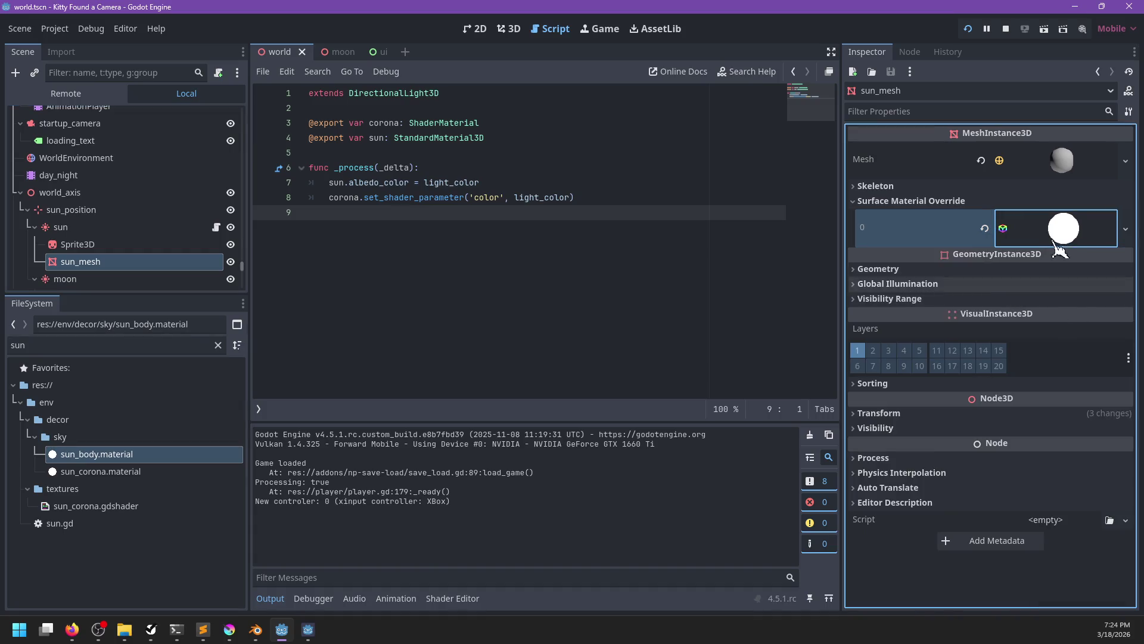
key(alt+Tab)
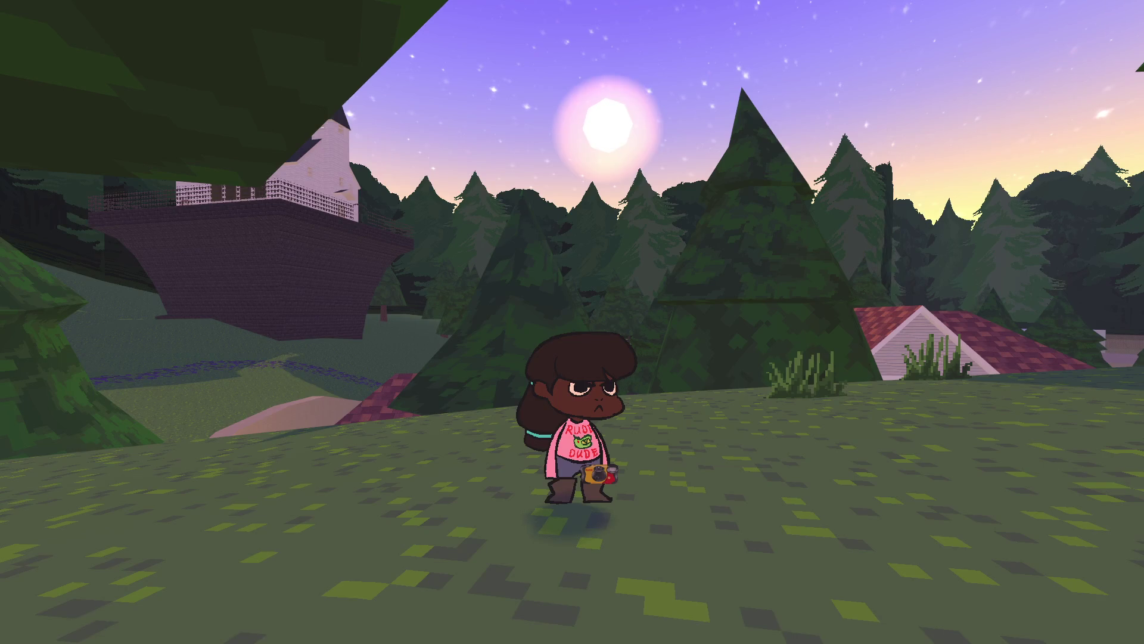
- Run through the trees, down the alley, and across the street to the cabin porch
key(w)
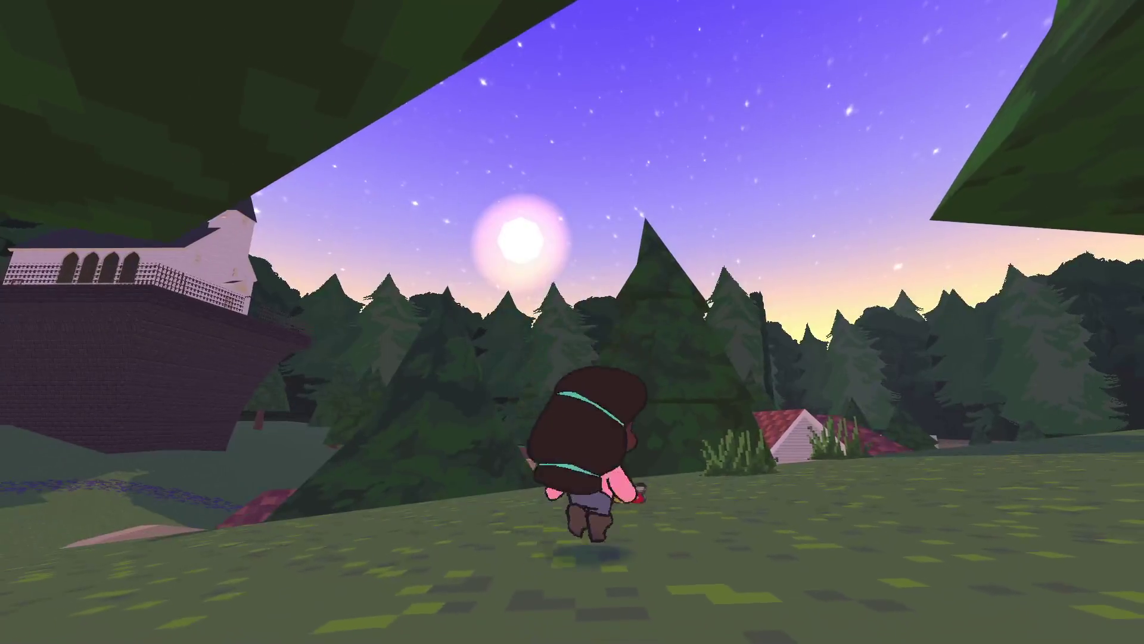
key(w)
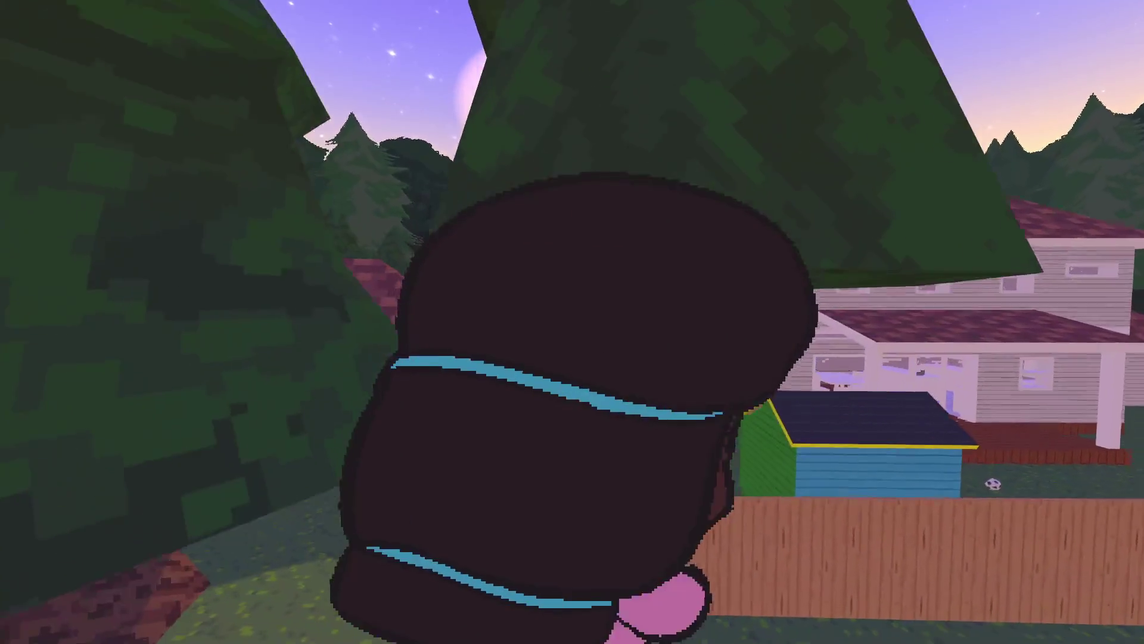
key(w)
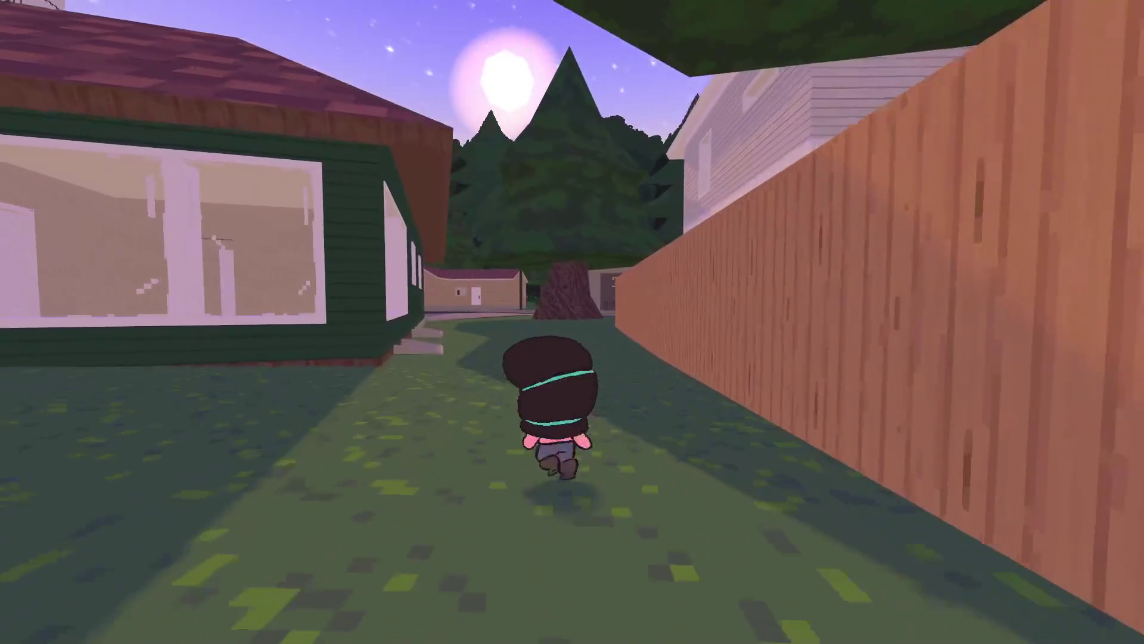
key(w)
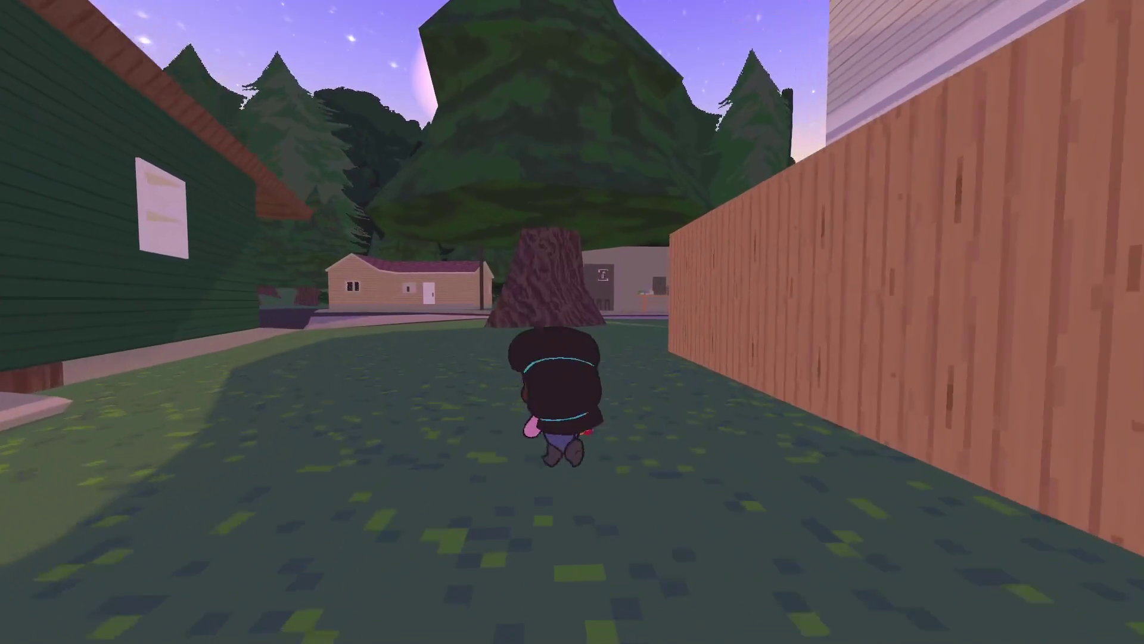
key(w)
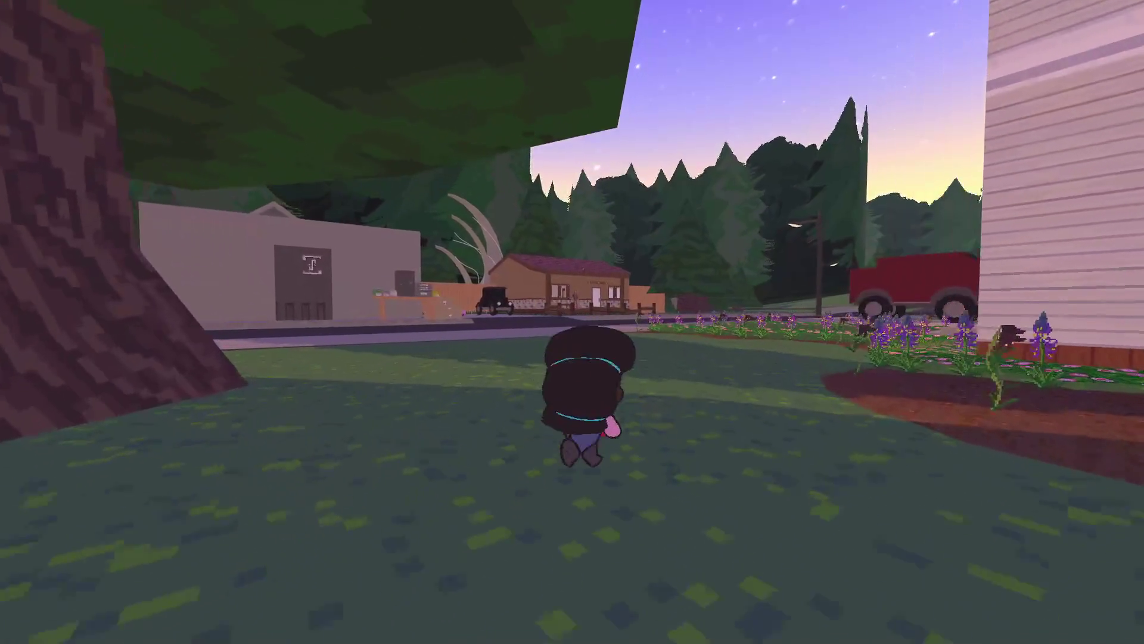
key(w)
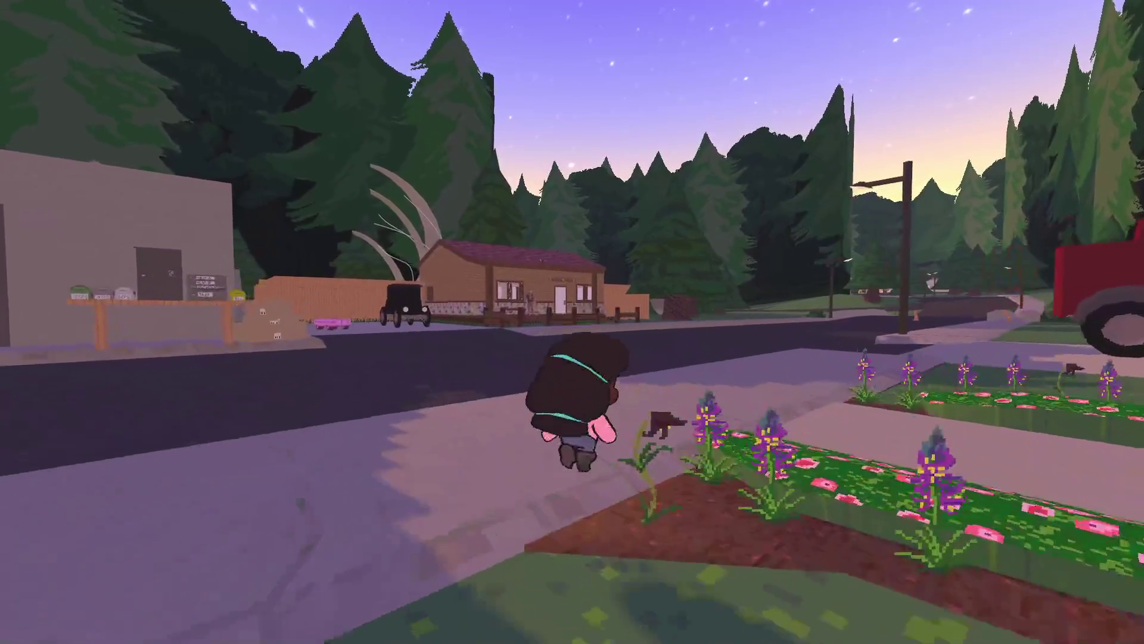
key(w)
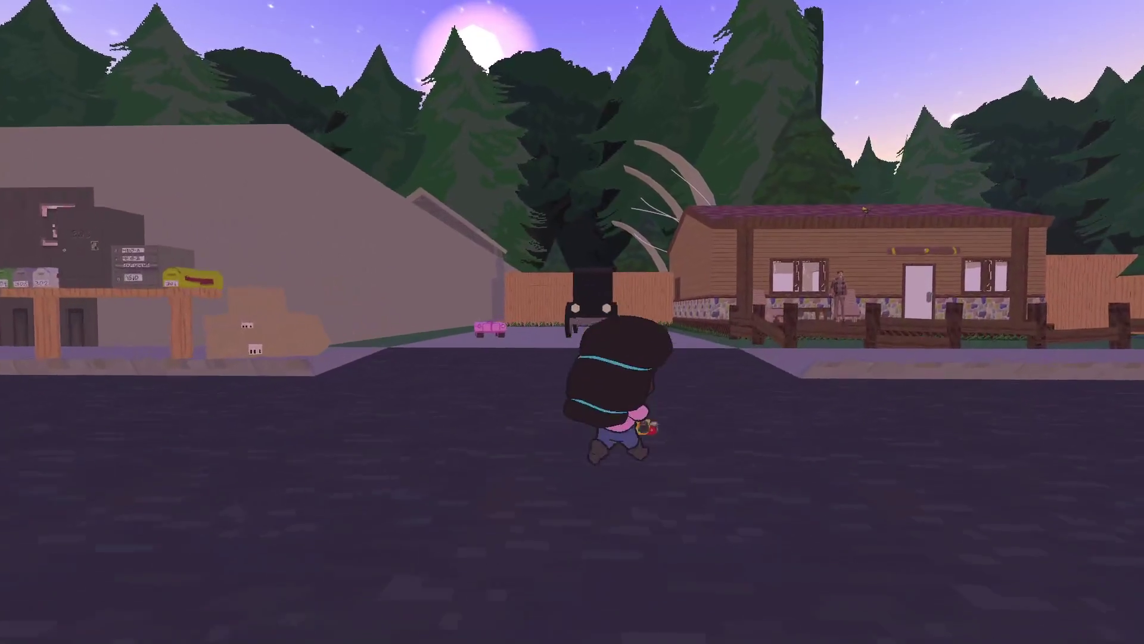
key(w)
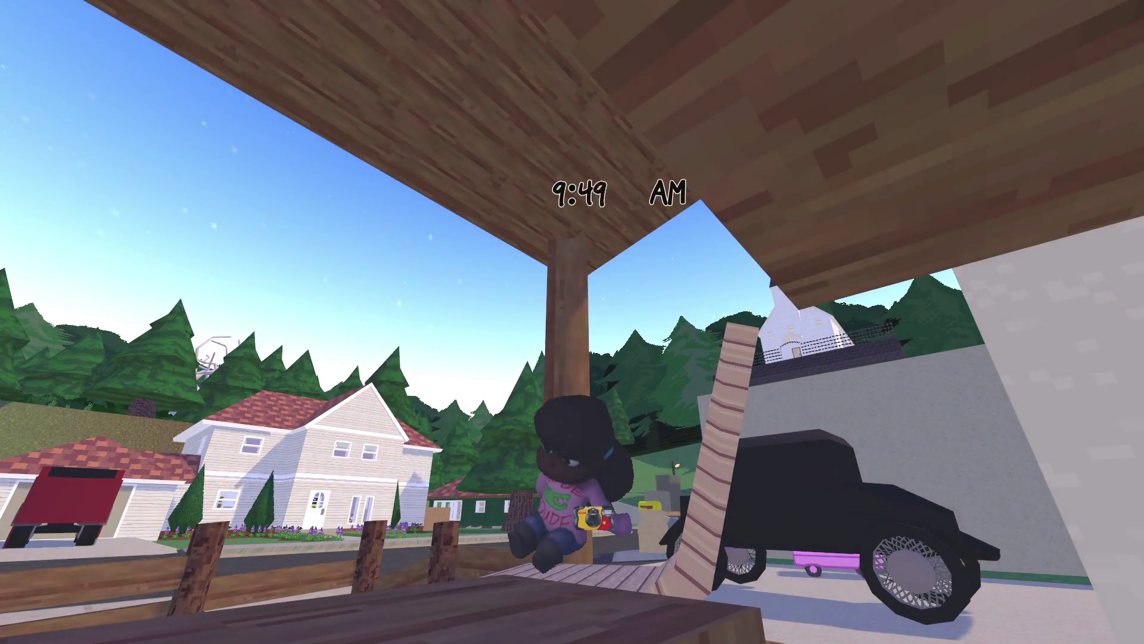
- Sit on the porch lounge chair until evening, step onto the sidewalk, and pause
key(w)
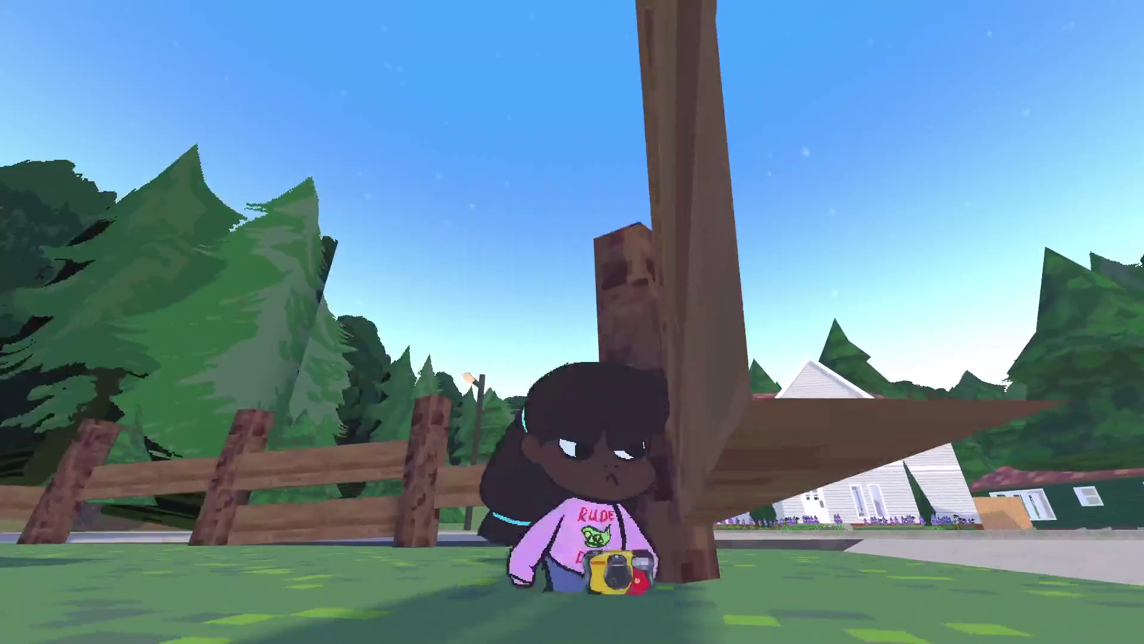
key(w)
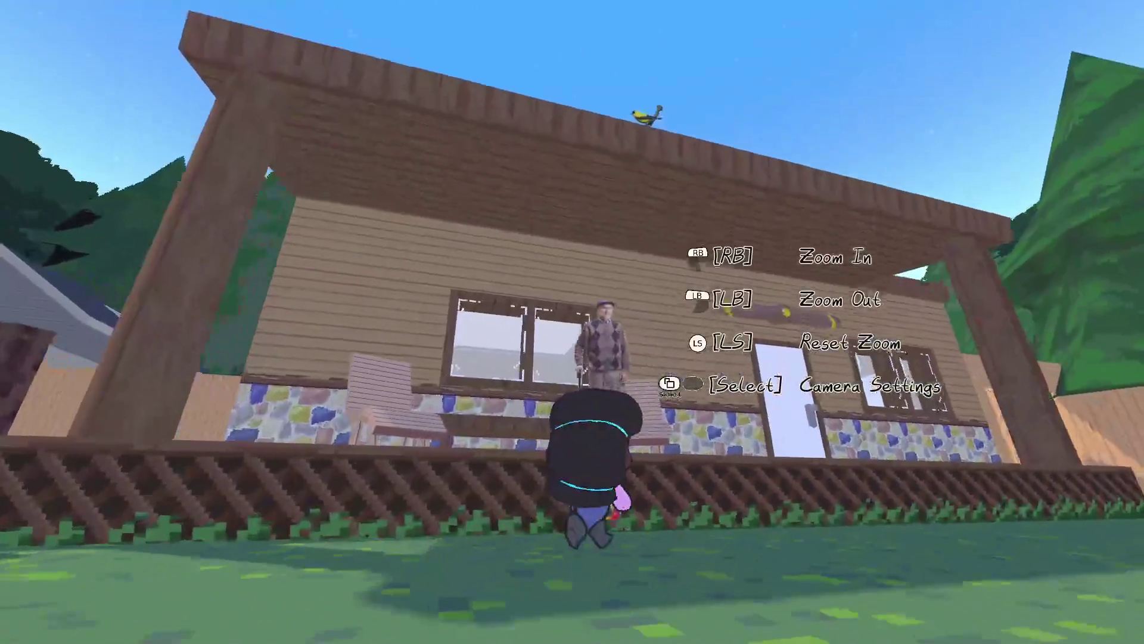
key(w)
key(e)
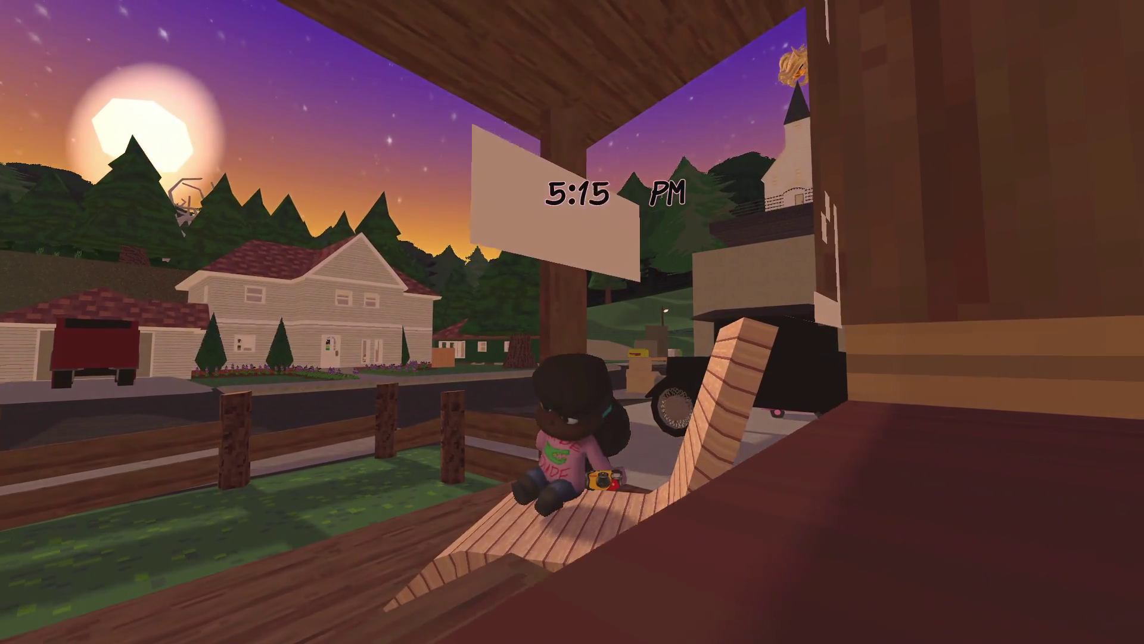
key(2)
key(w)
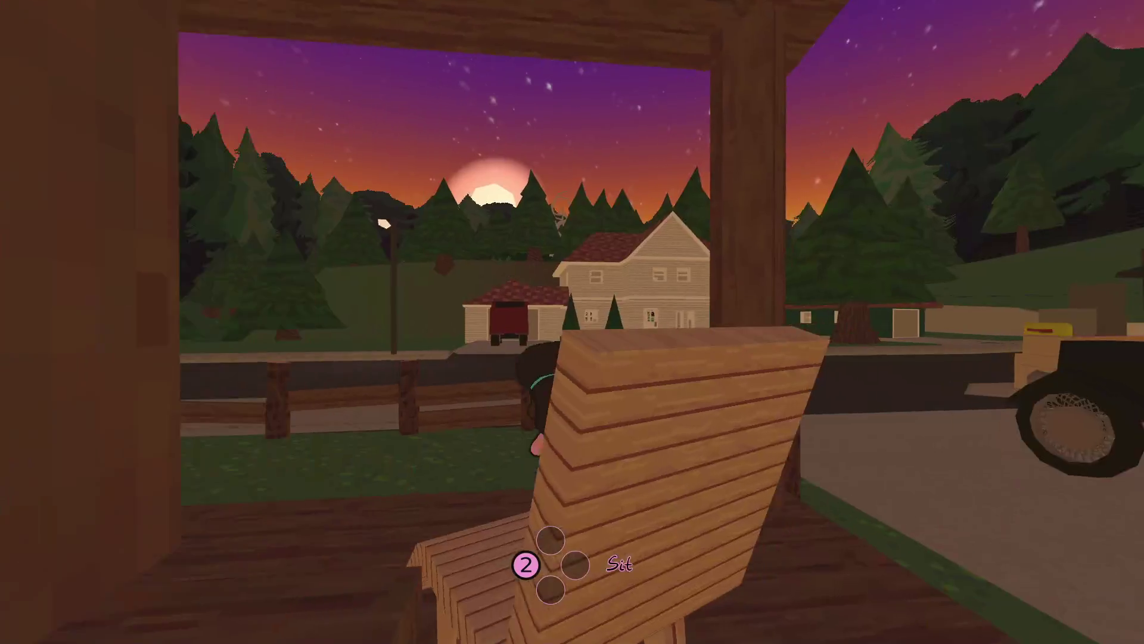
key(Escape)
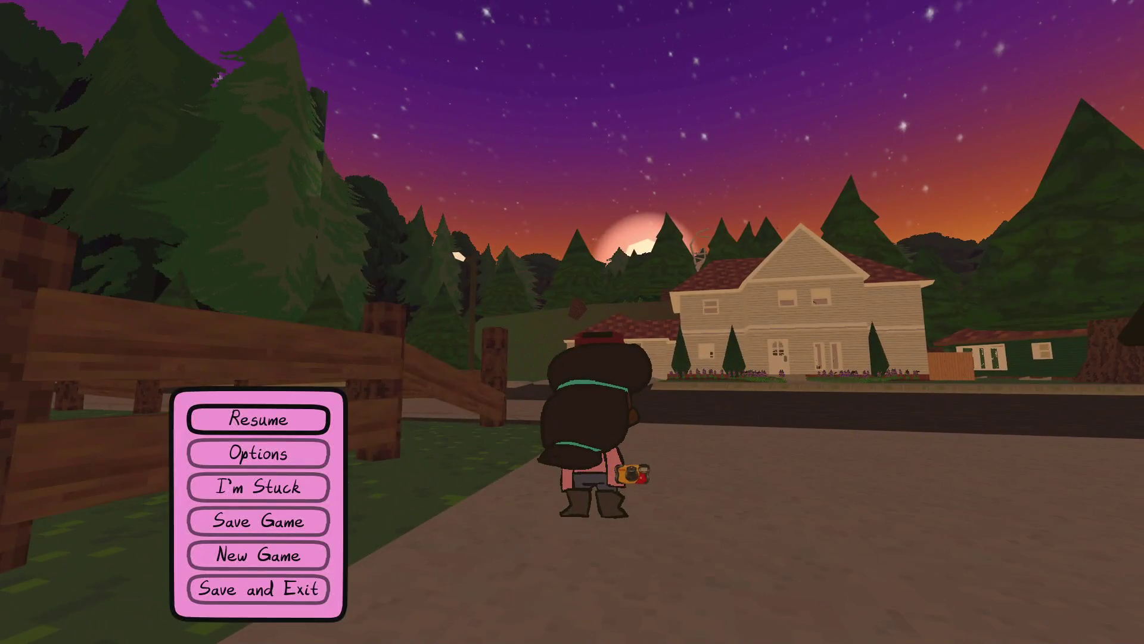
key(alt+Tab)
click(119, 244)
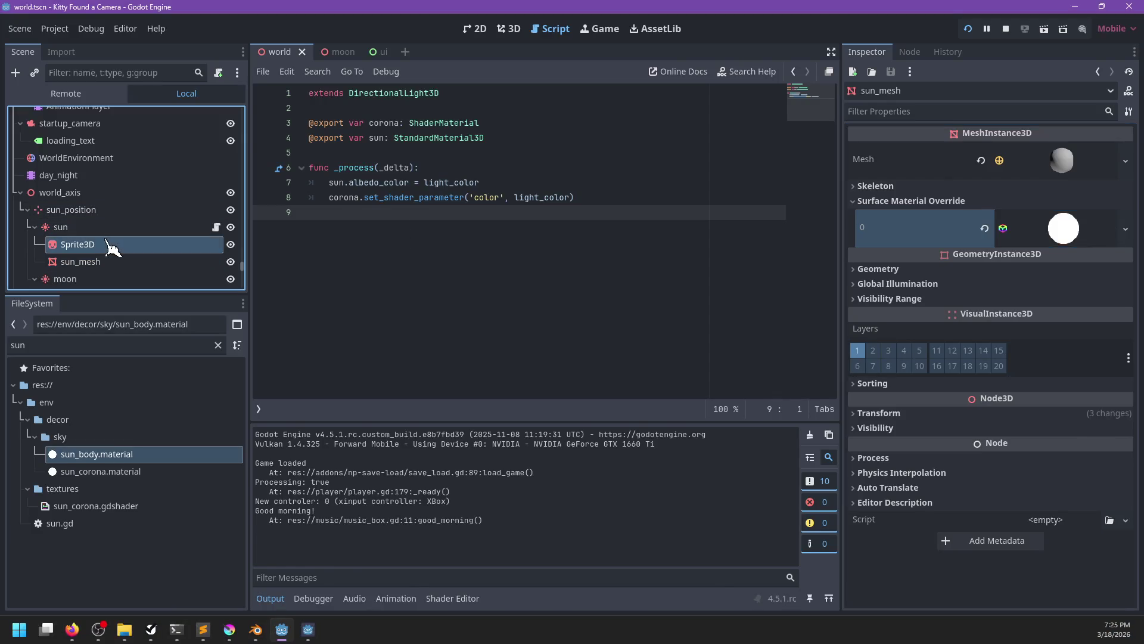
click(114, 264)
click(1055, 230)
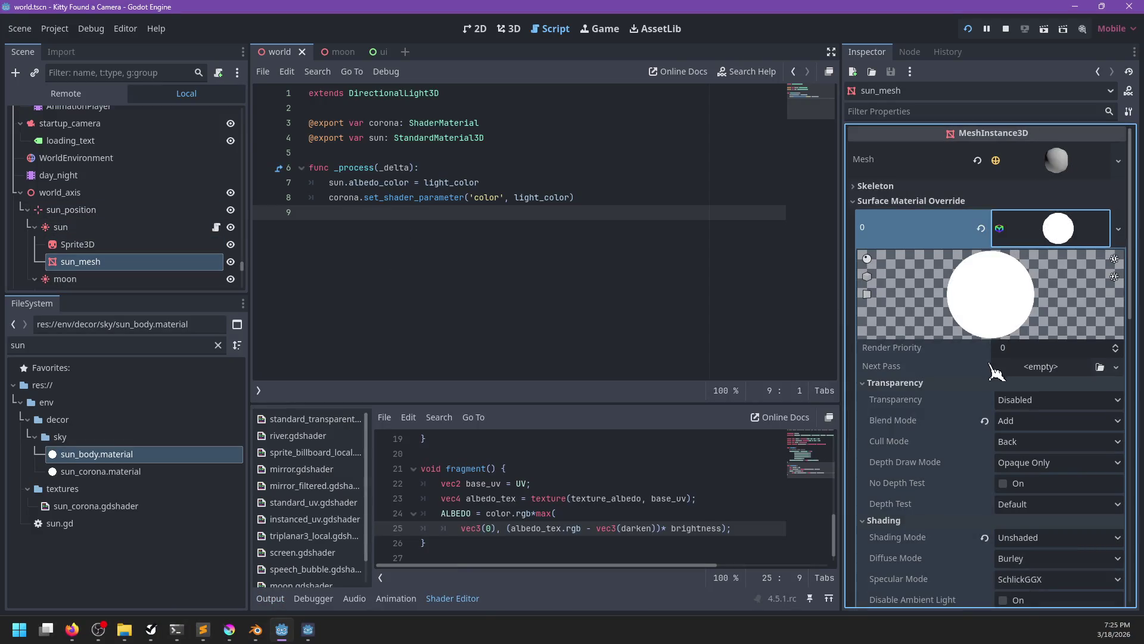
scroll(928, 441, down, 5)
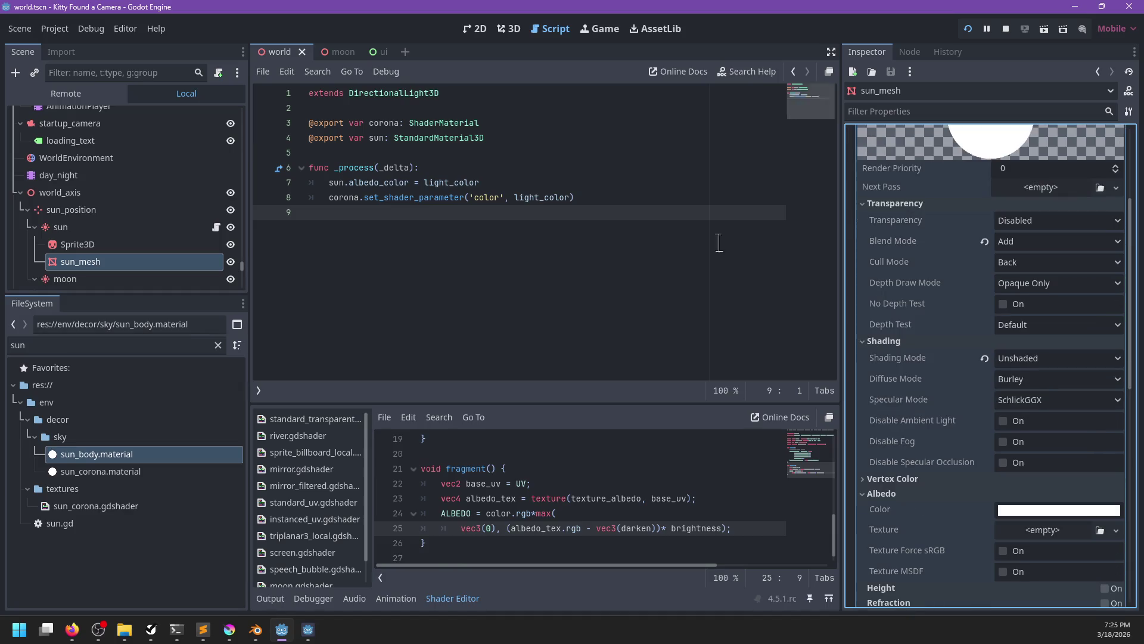
click(122, 245)
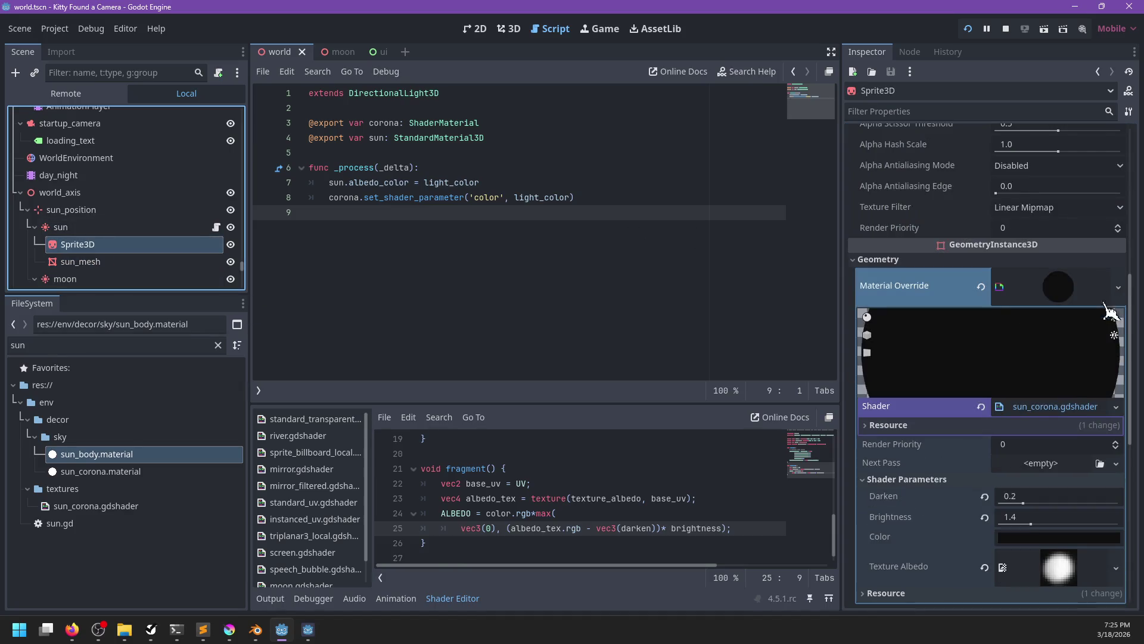
click(1046, 410)
scroll(647, 480, up, 6)
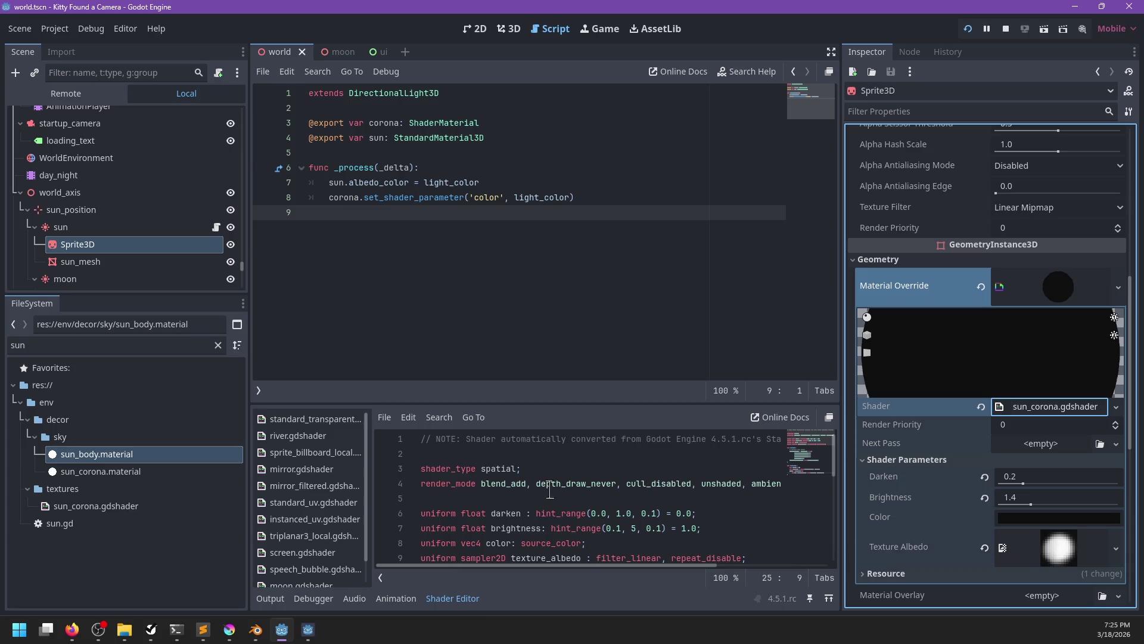
key(alt+Tab)
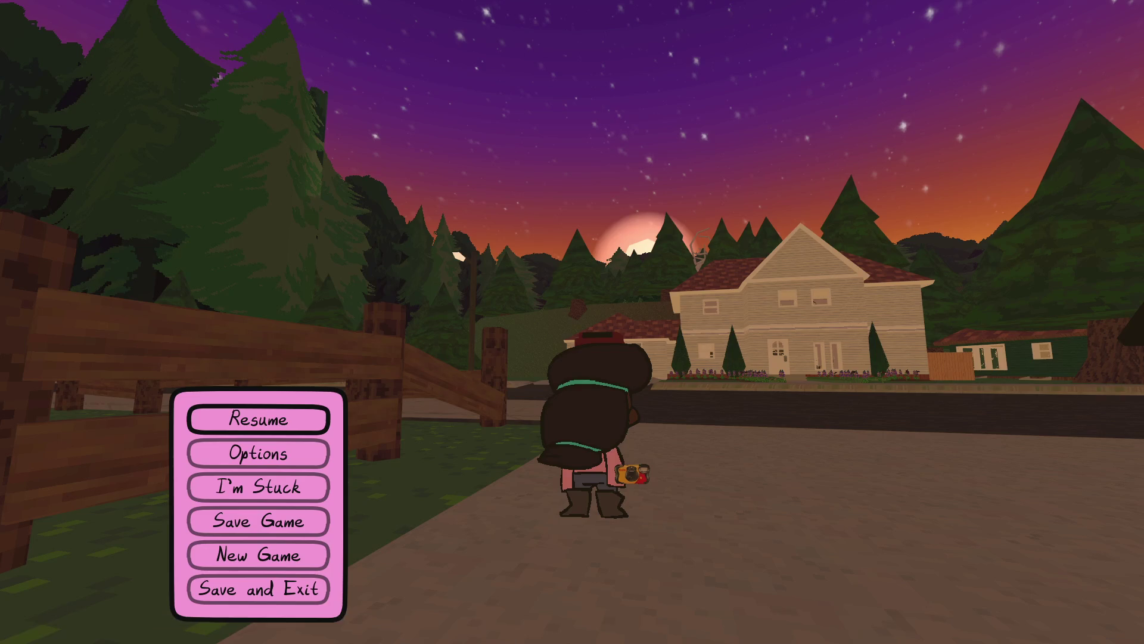
- Resume and sit on the porch lounge chair to pass time until night
key(Escape)
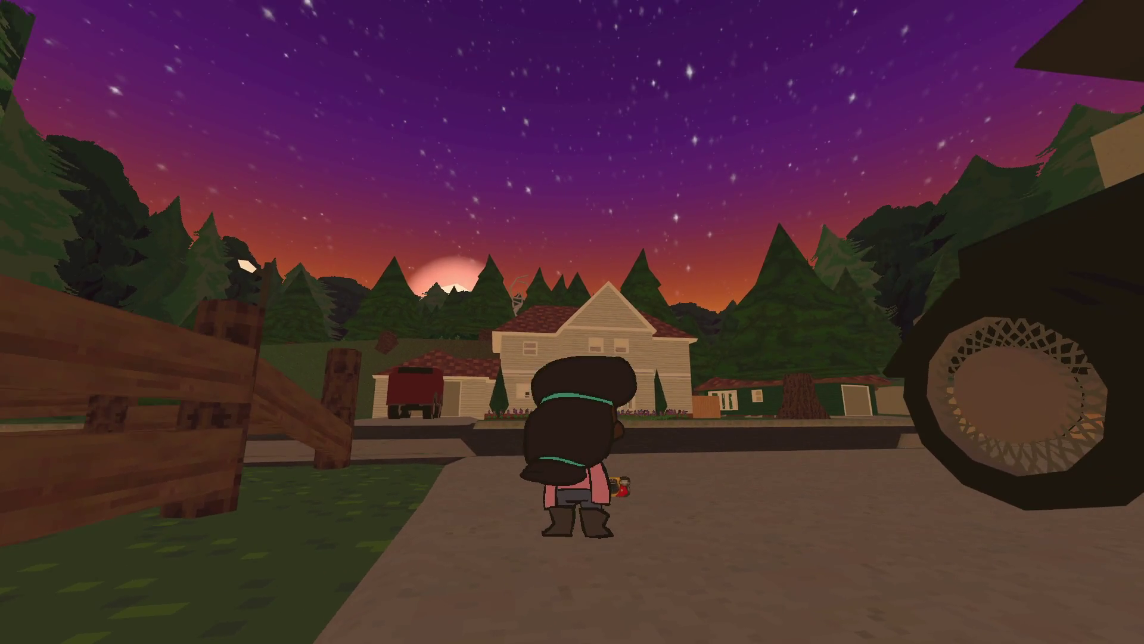
key(w)
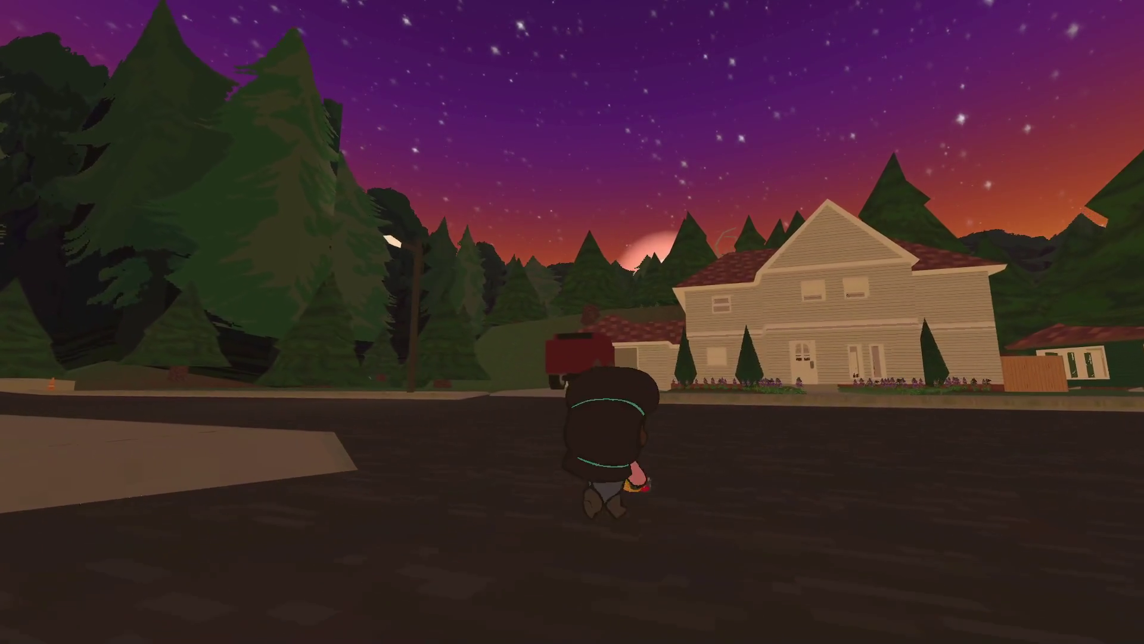
key(s)
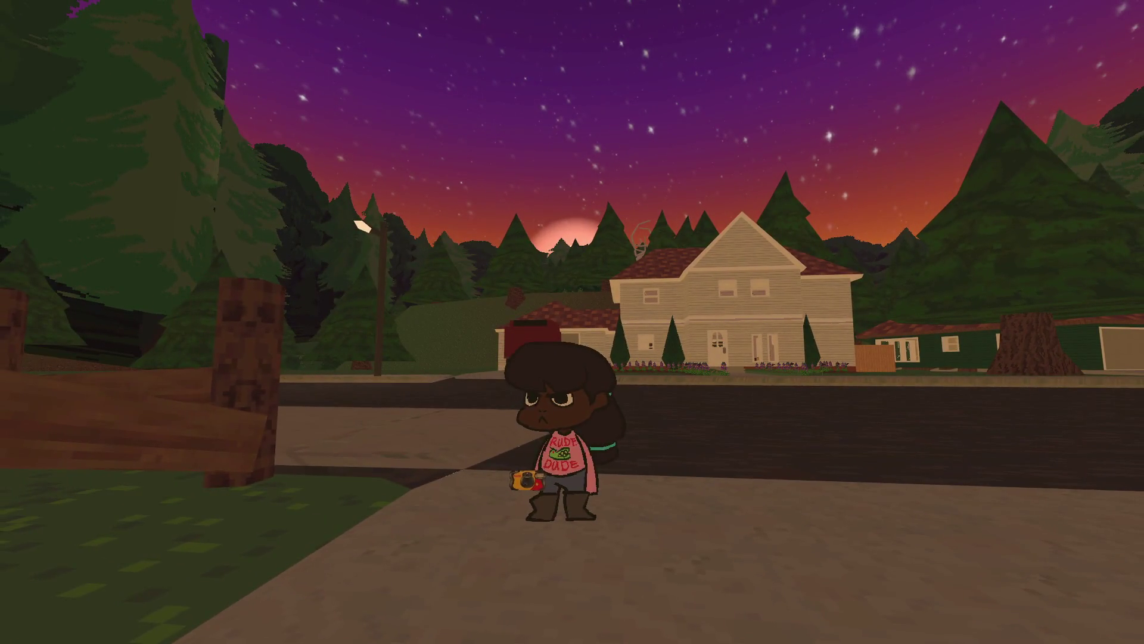
key(w)
key(d)
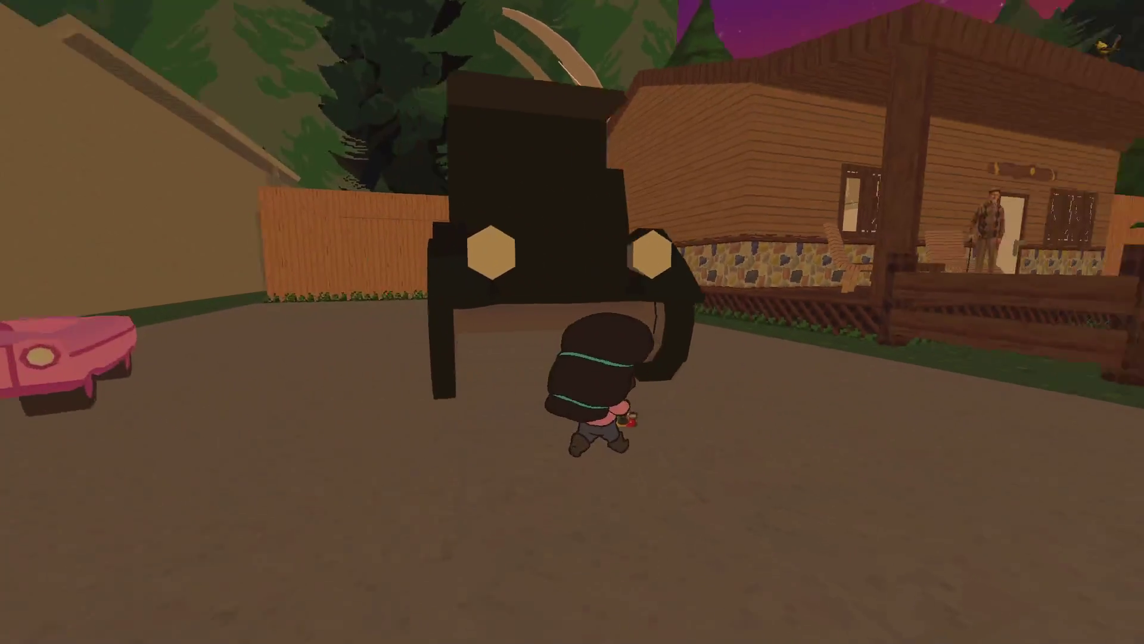
key(a)
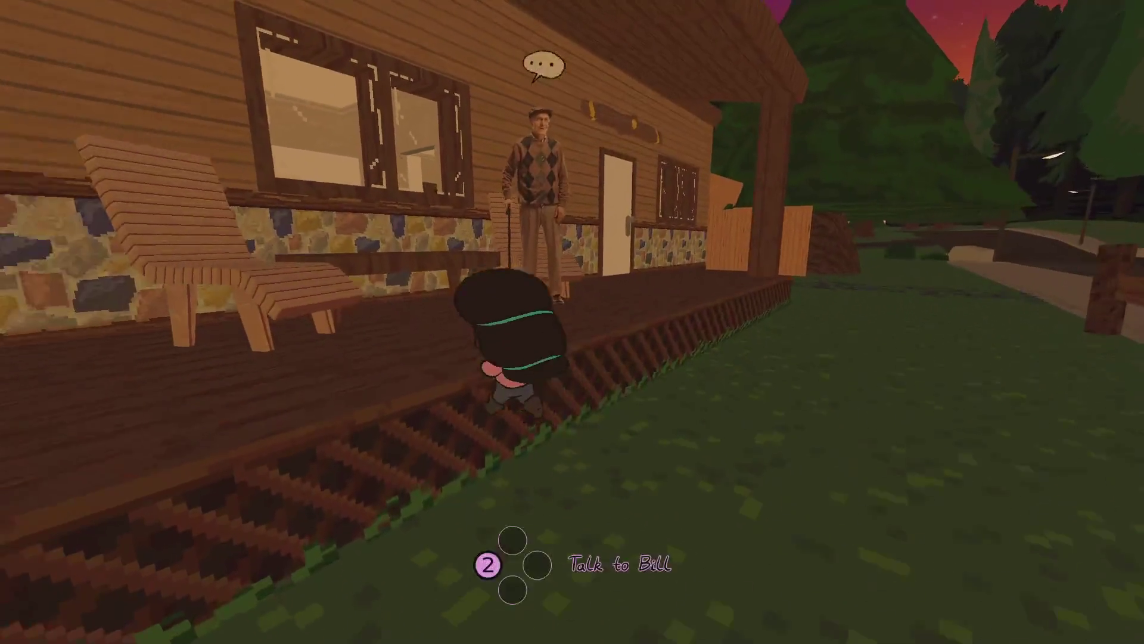
key(e)
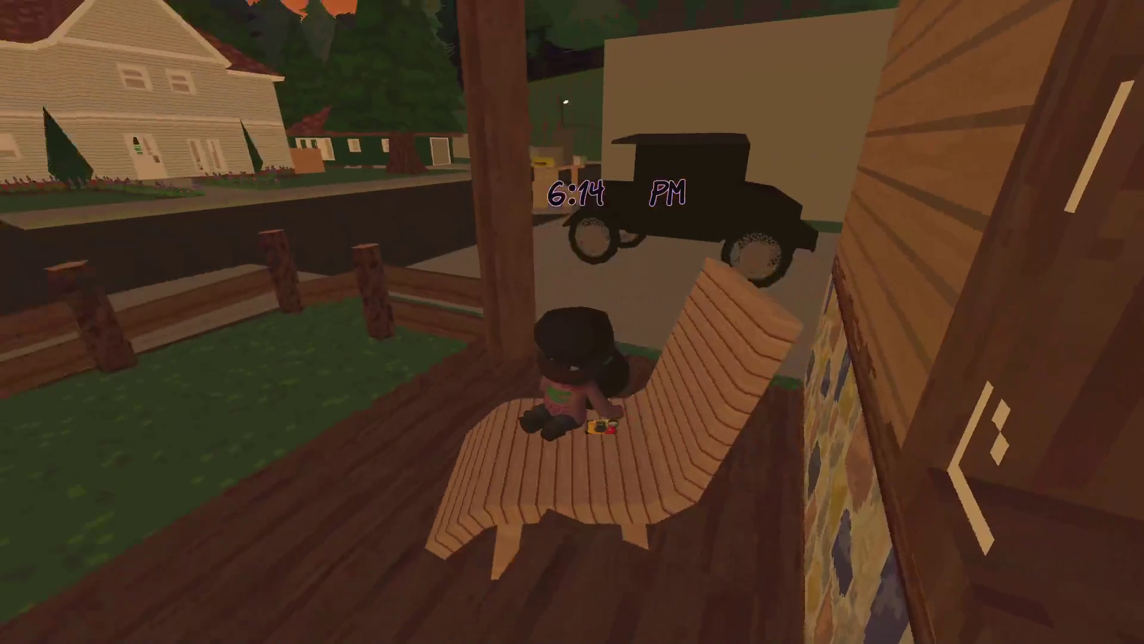
key(s)
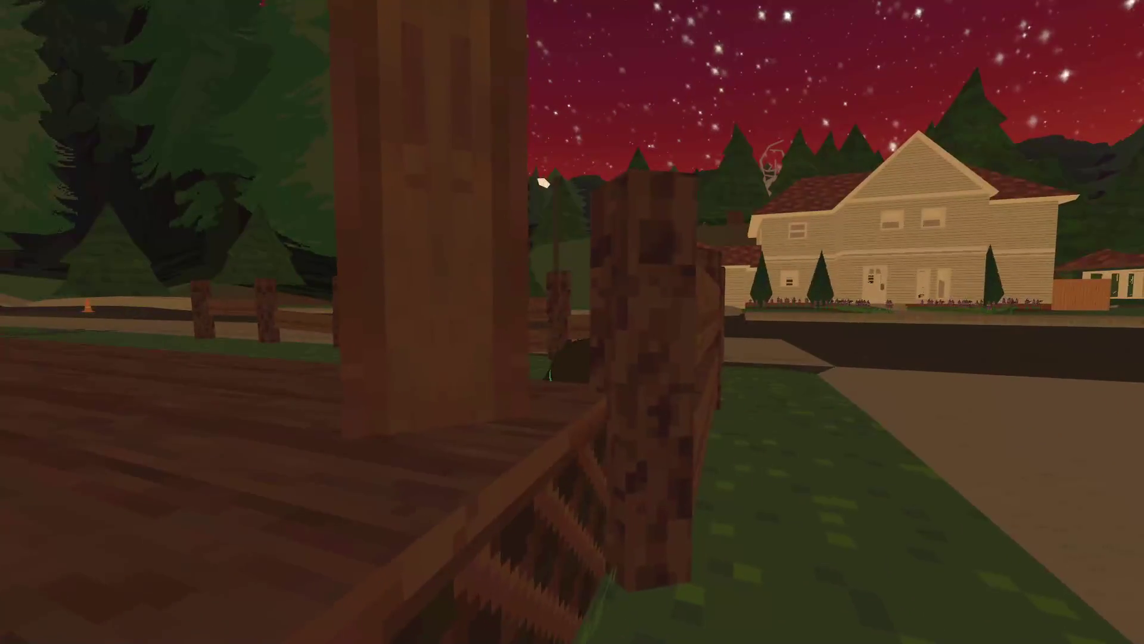
- Run along the fence, road and sidewalk, past the red truck into the yard
key(w)
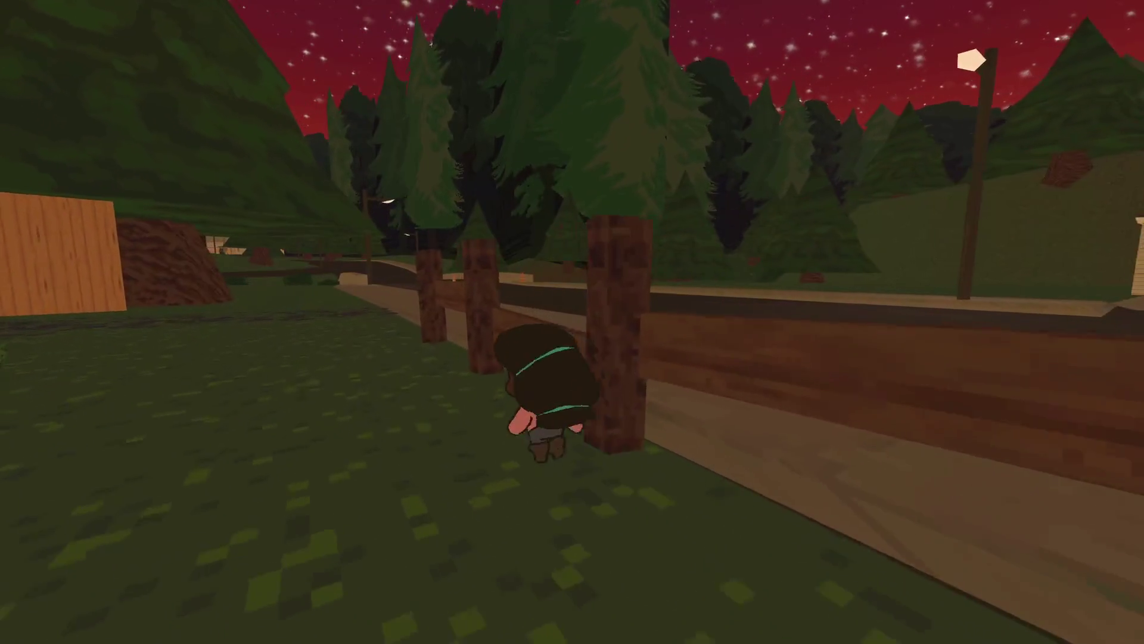
key(s)
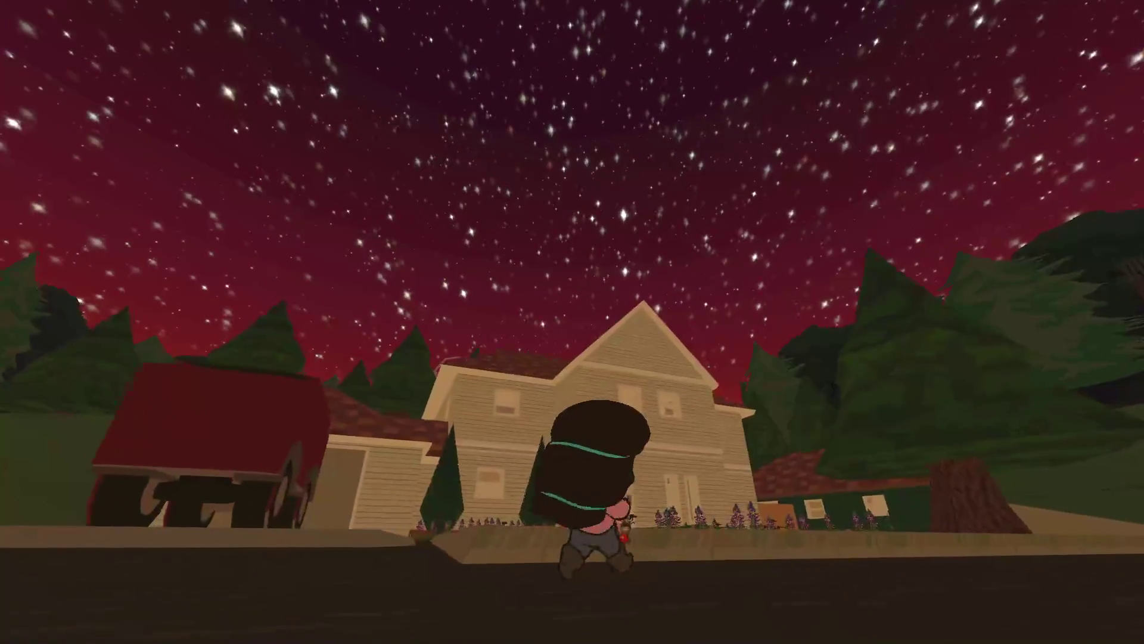
key(w)
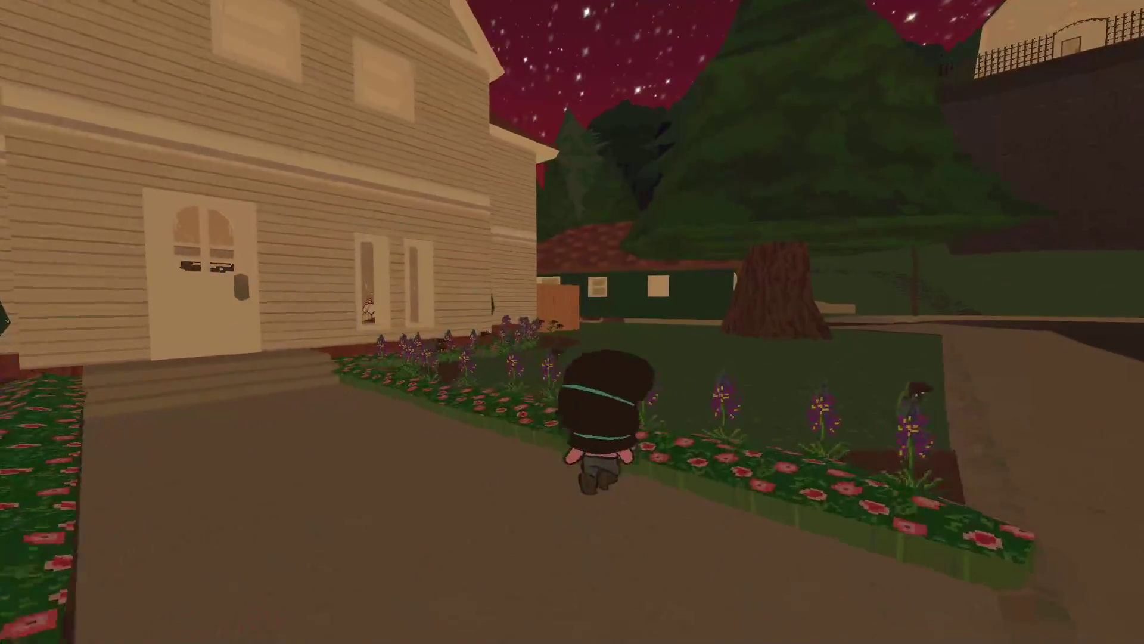
key(w)
key(w)
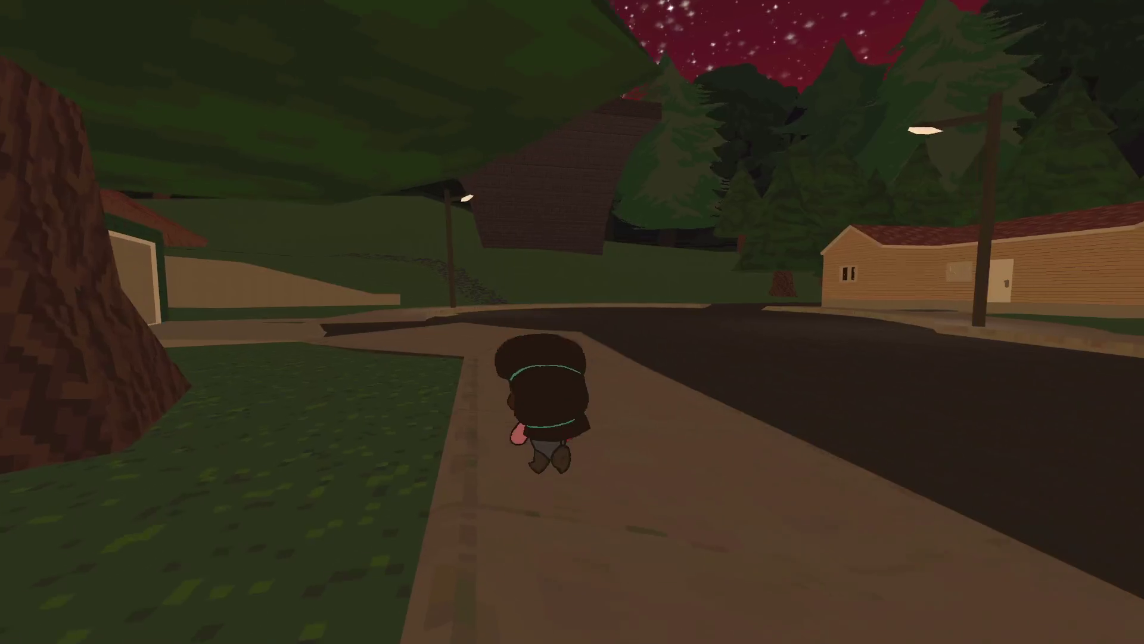
key(w)
key(d)
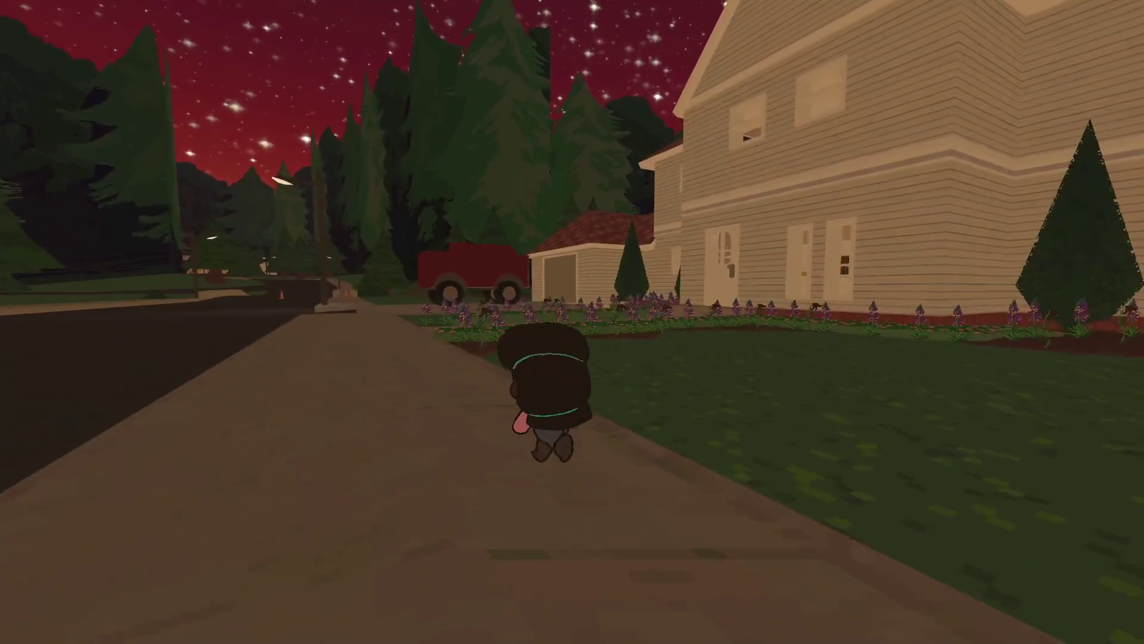
key(w)
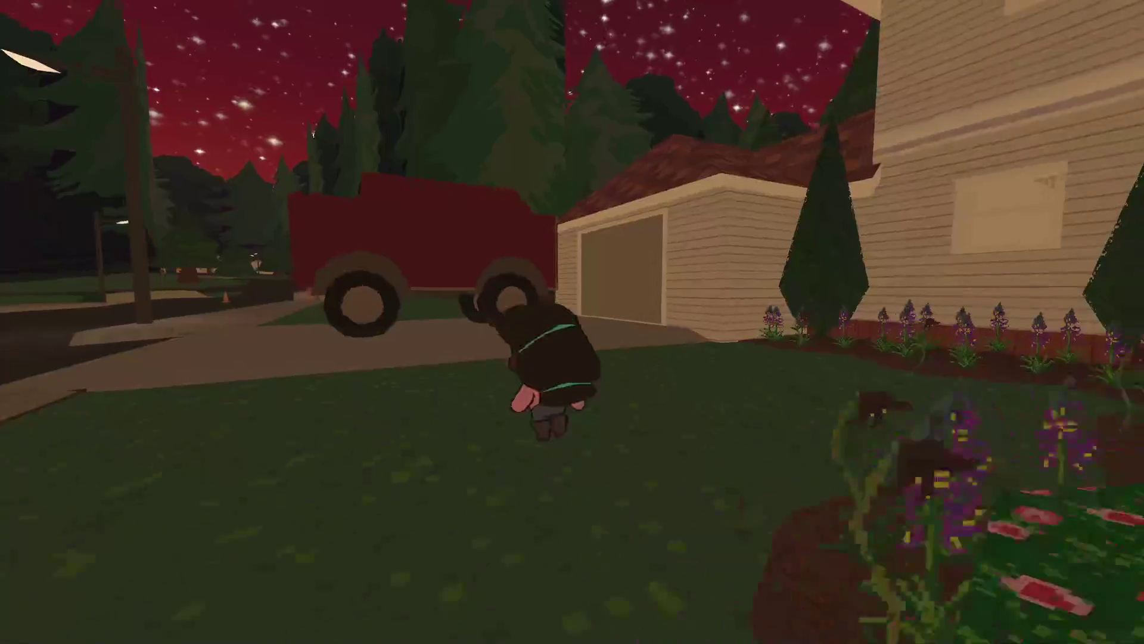
key(w)
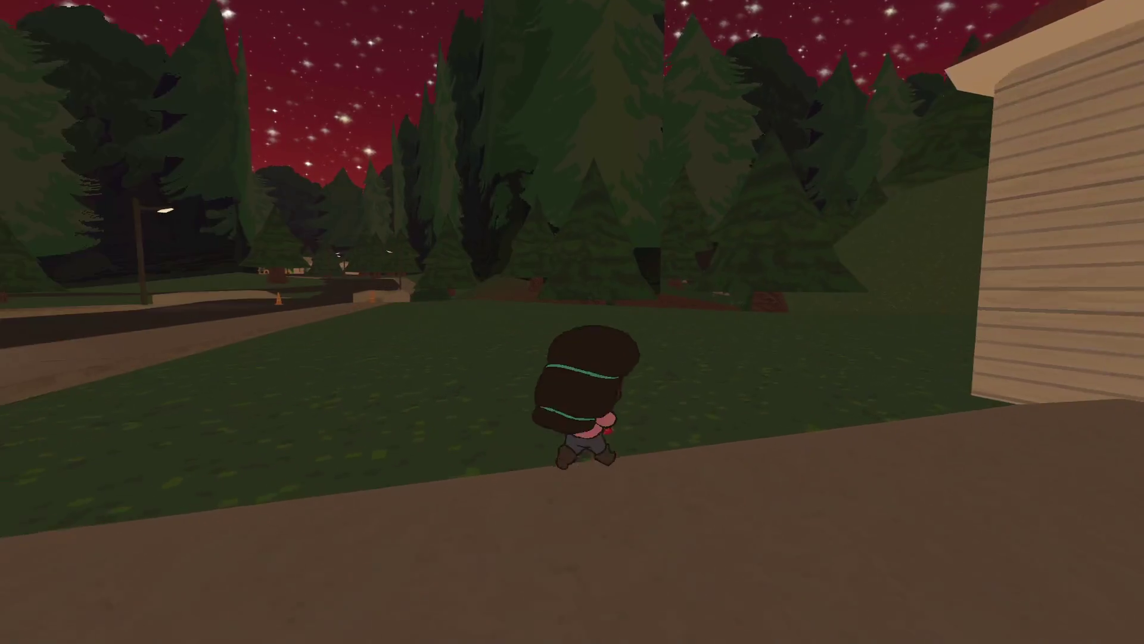
key(w)
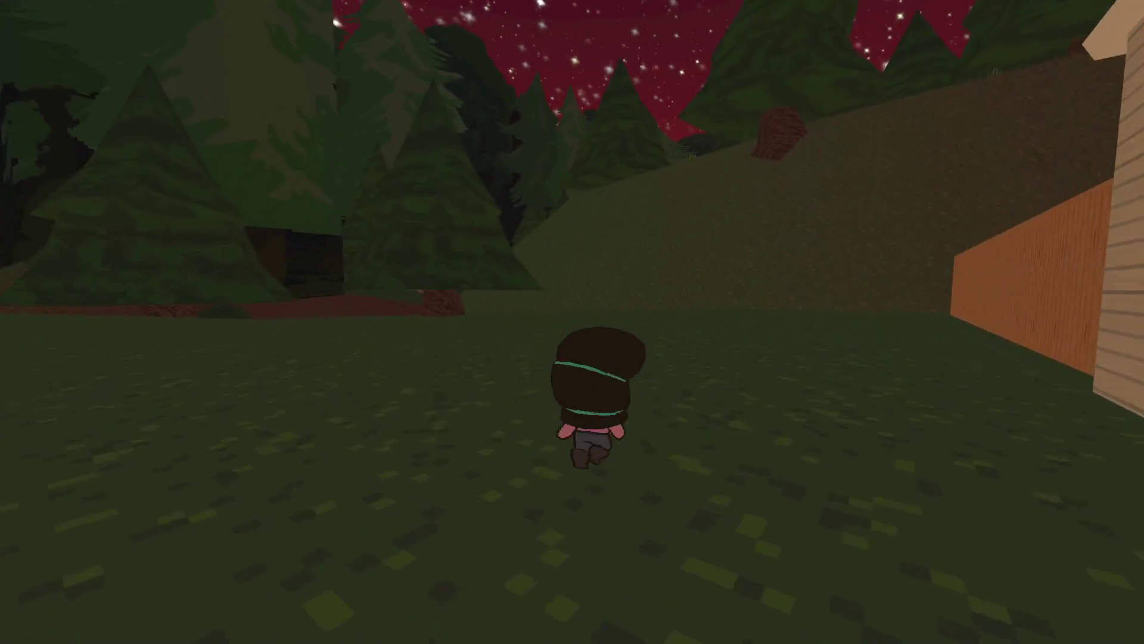
key(s)
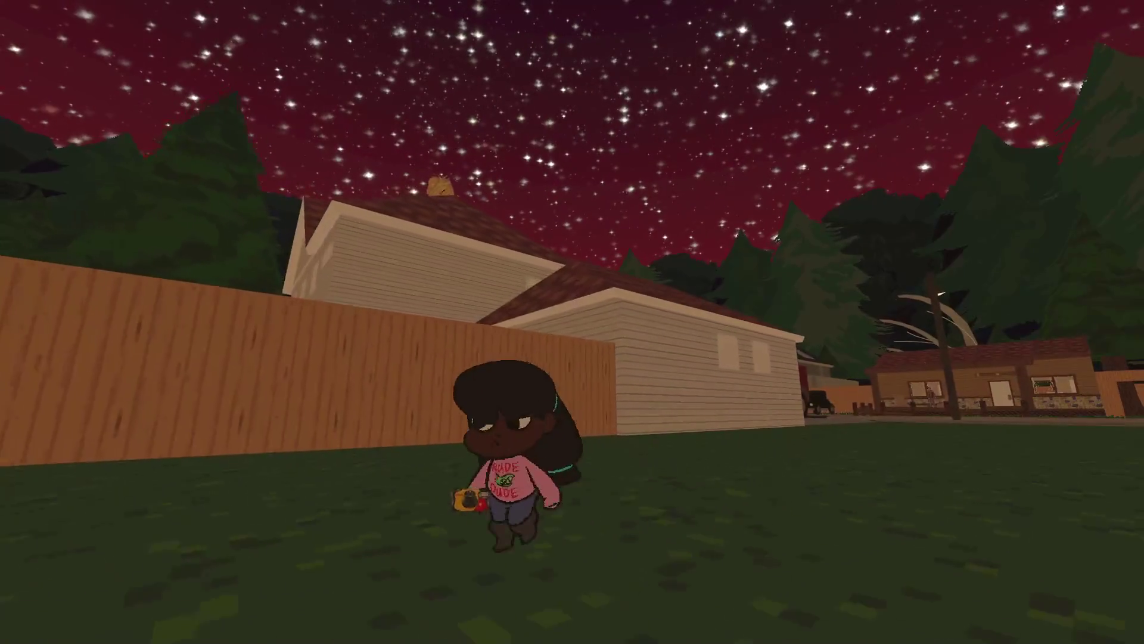
- Run up through the forest, past the church and tree, to the cabin under the stars
key(w)
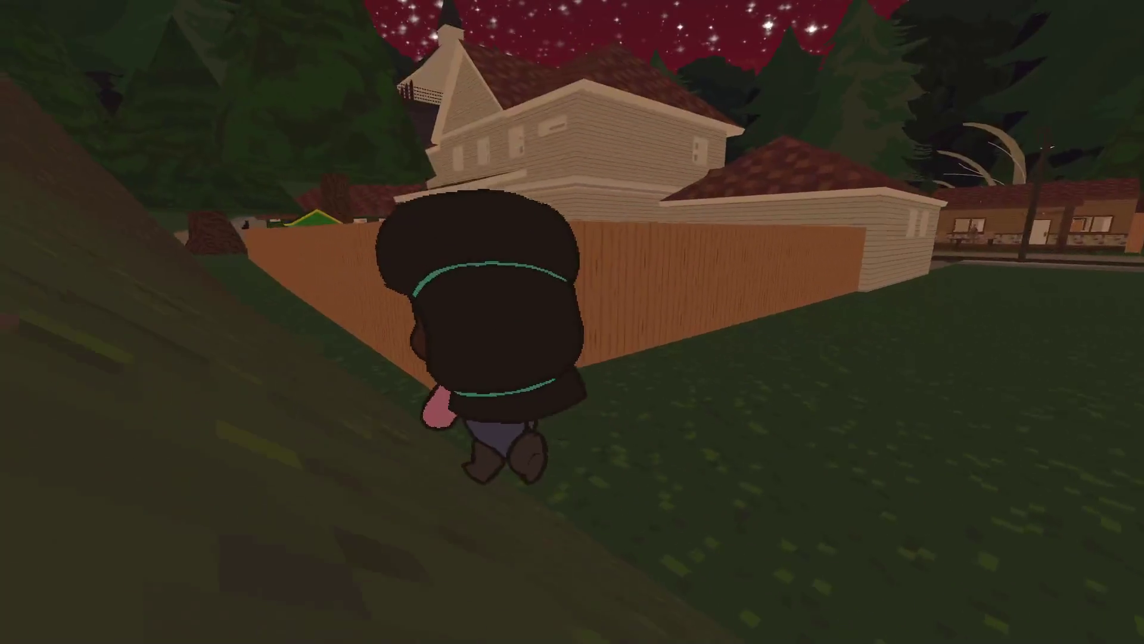
key(w)
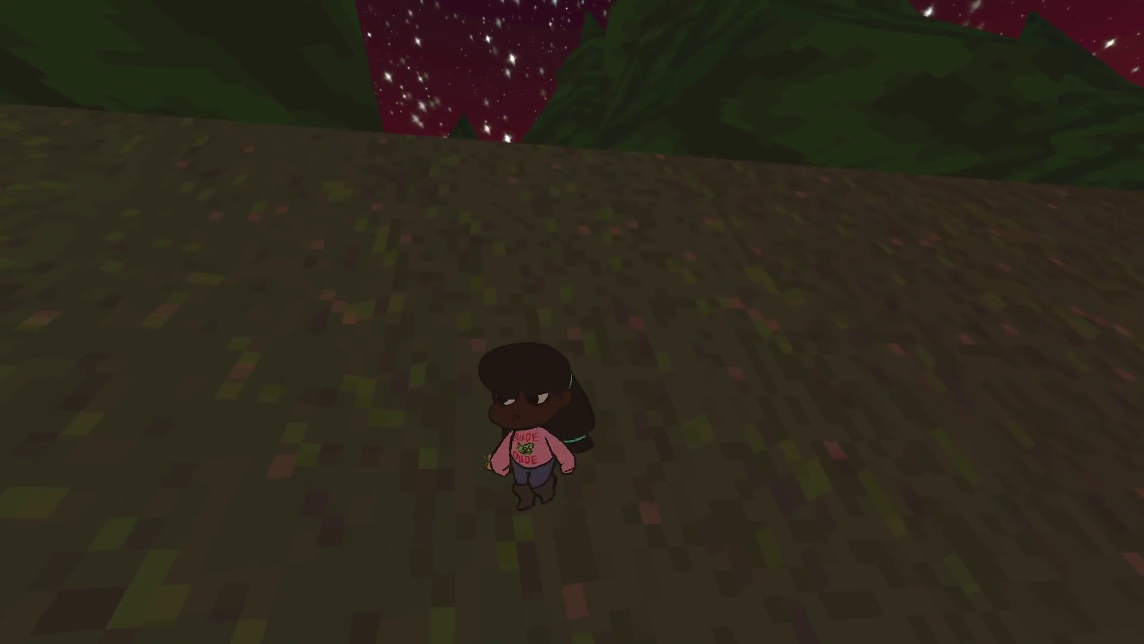
key(w)
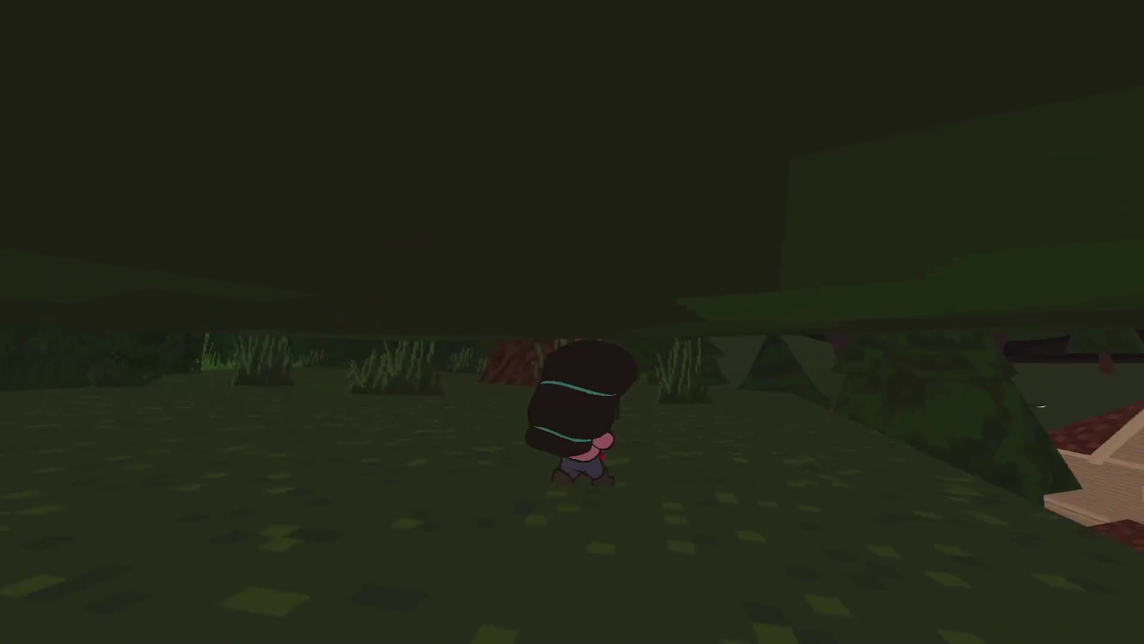
key(w)
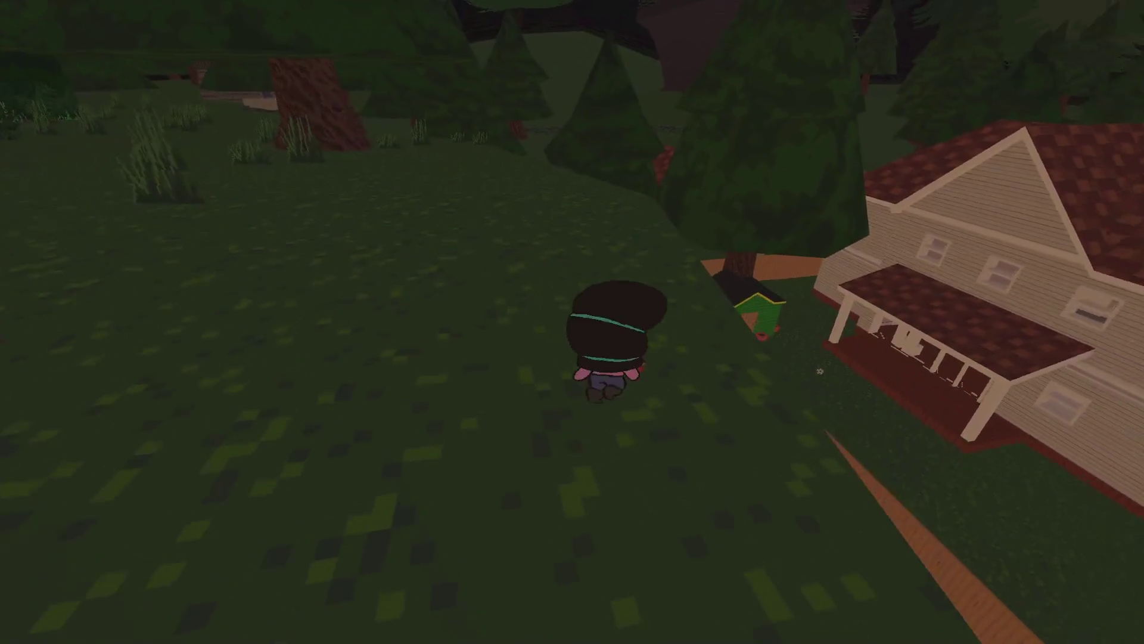
key(w)
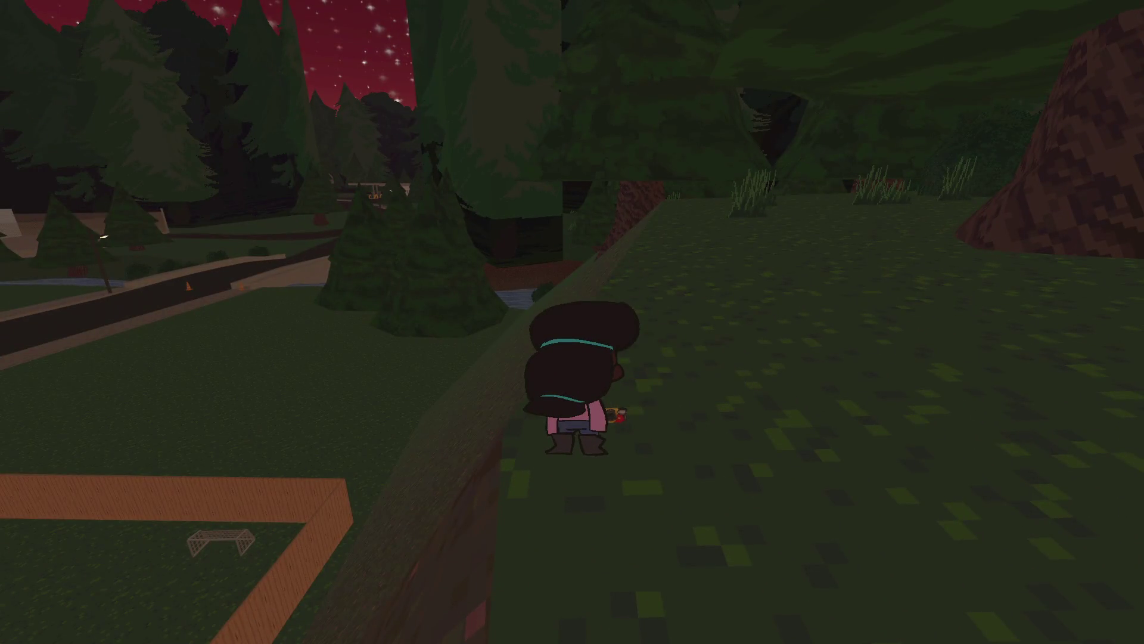
key(w)
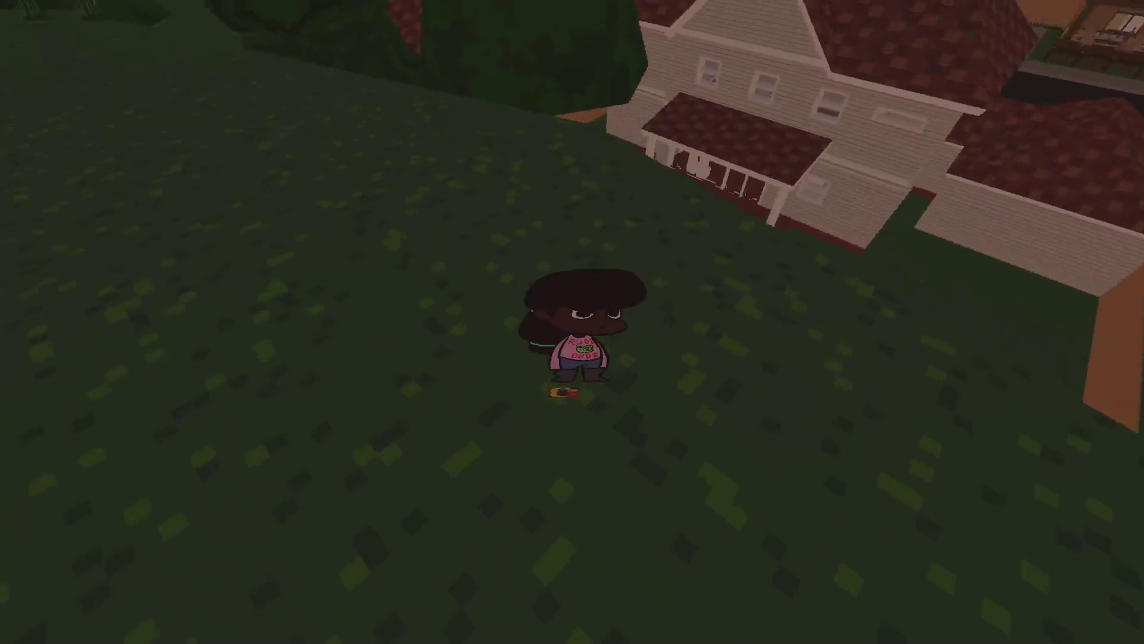
key(w)
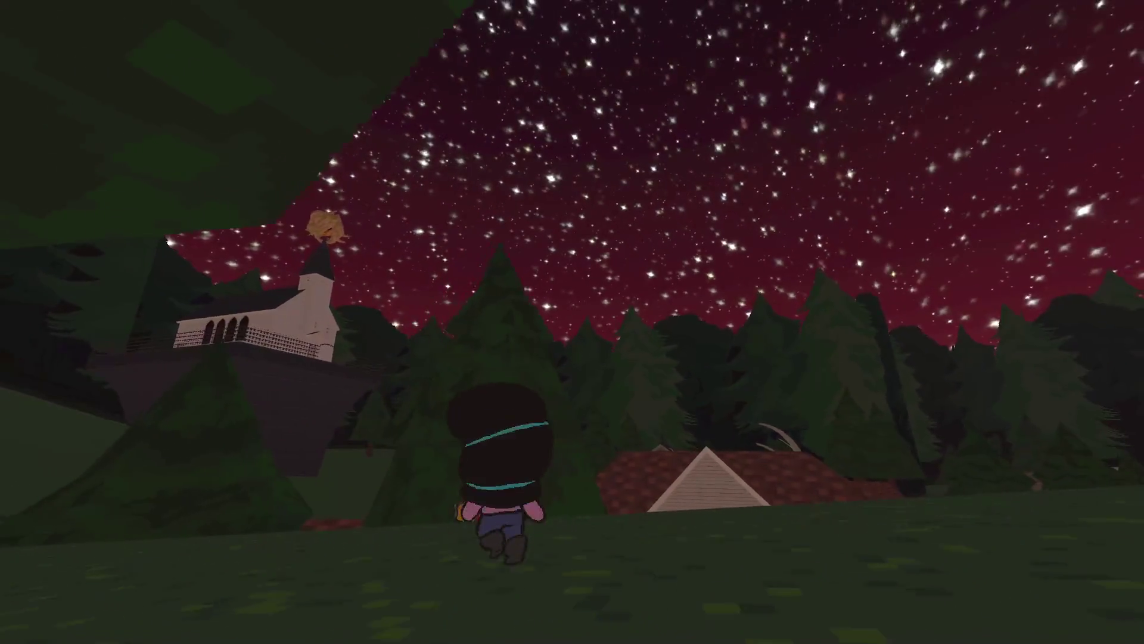
key(w)
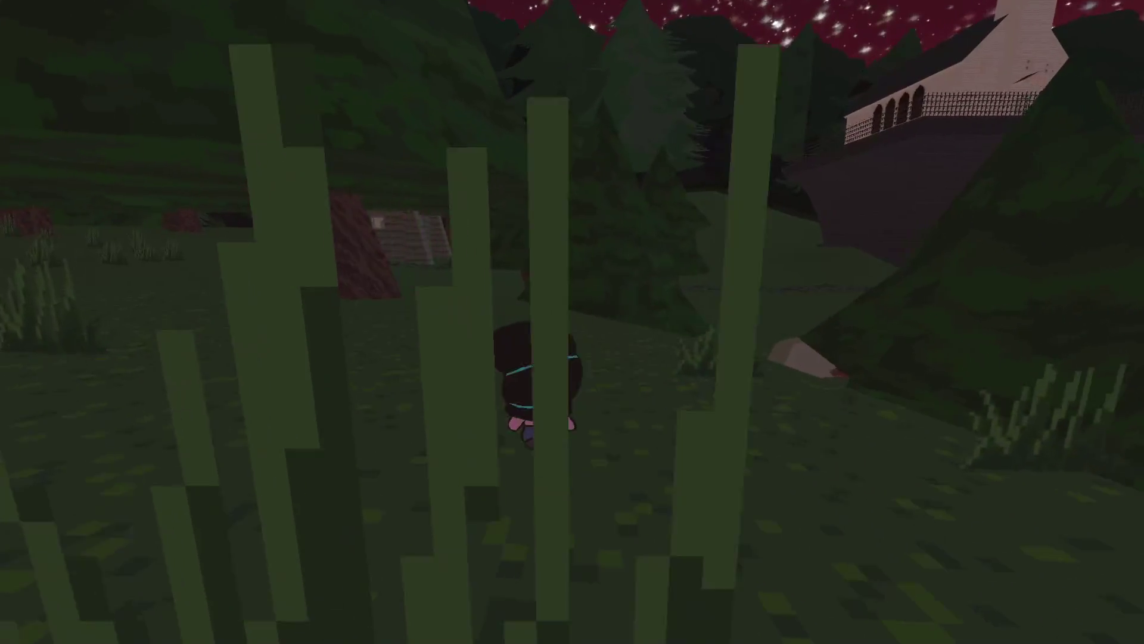
key(w)
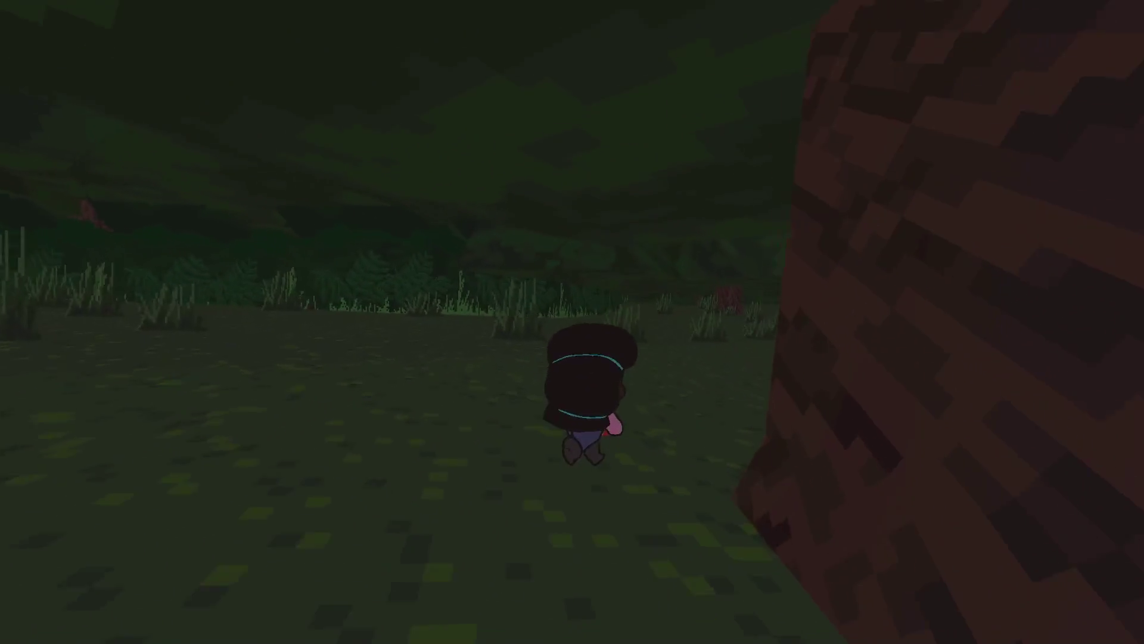
key(w)
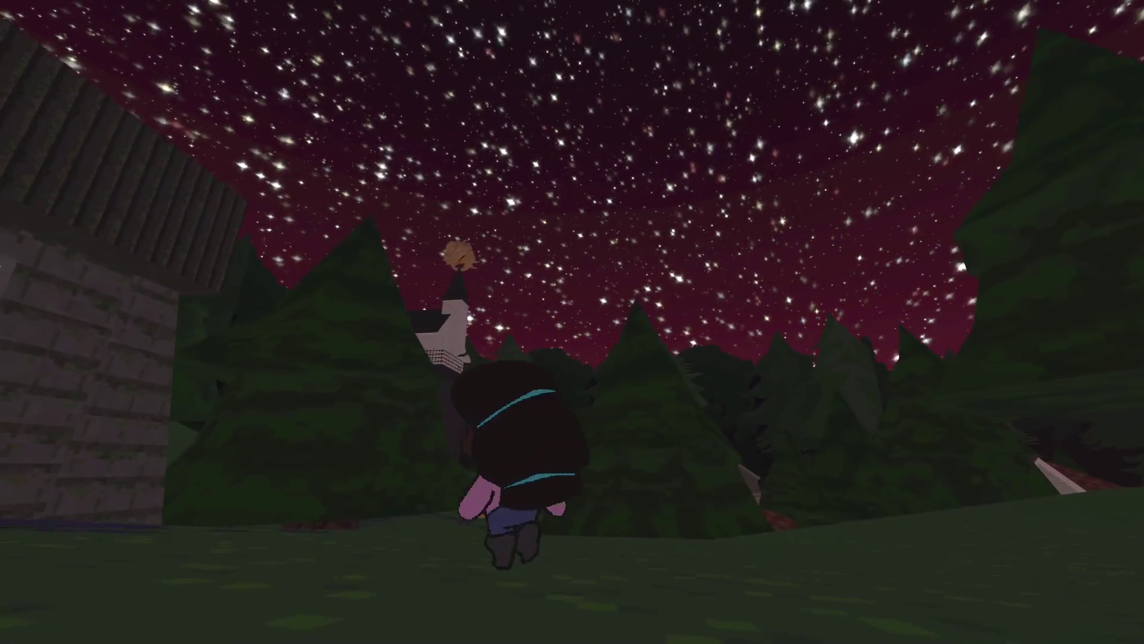
- Climb the cabin steps, talk to the seated girl, and close the dialogue
key(s)
key(w)
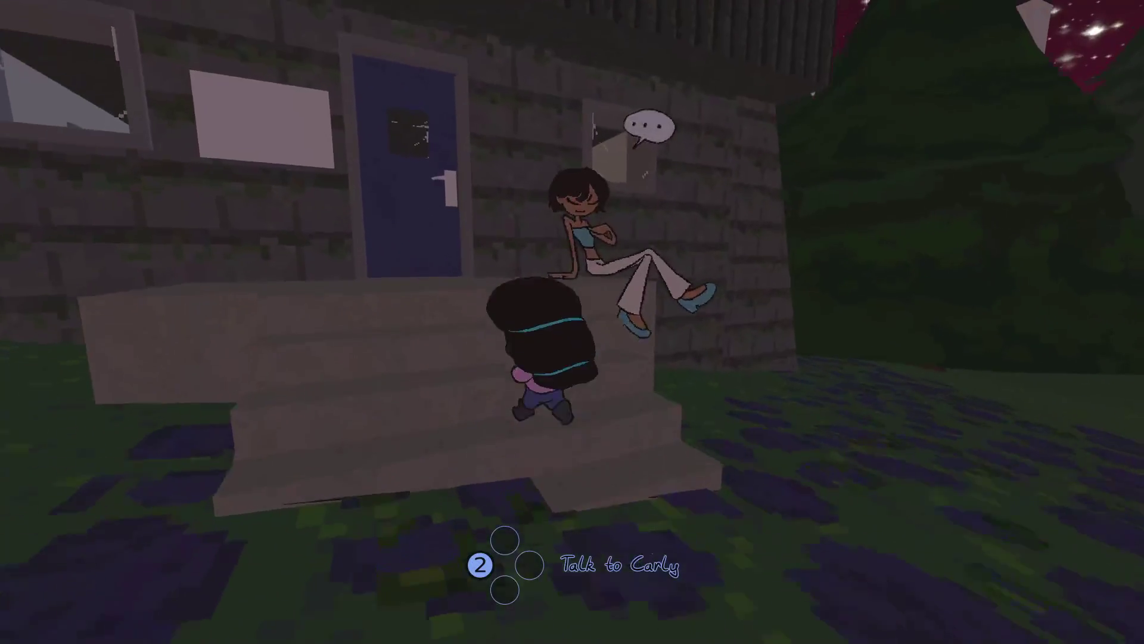
key(d)
key(e)
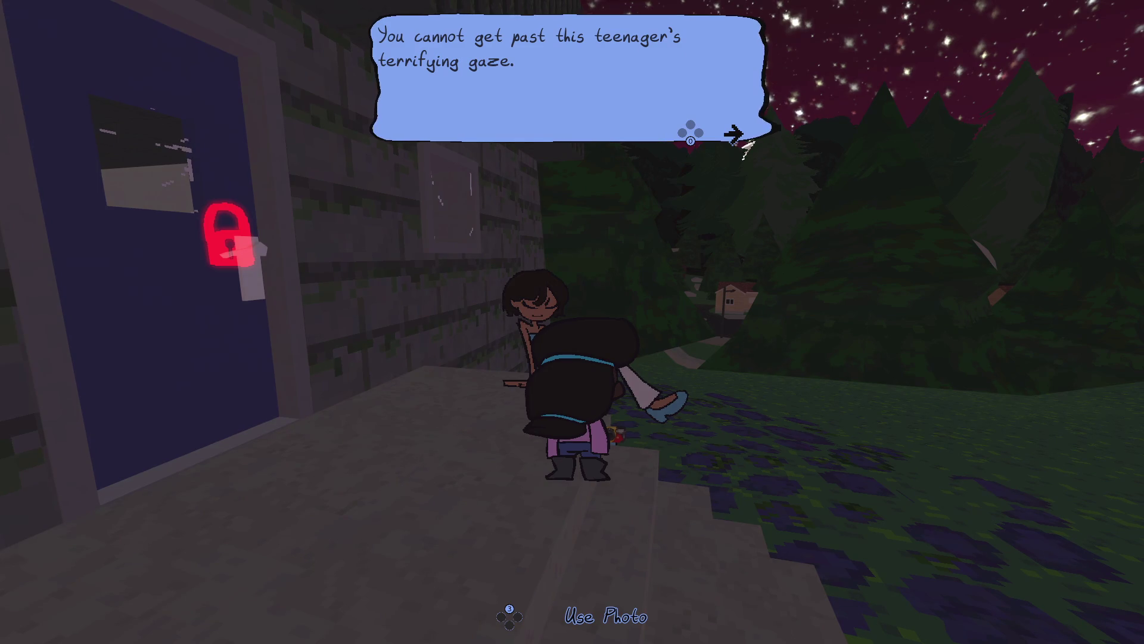
key(e)
key(s)
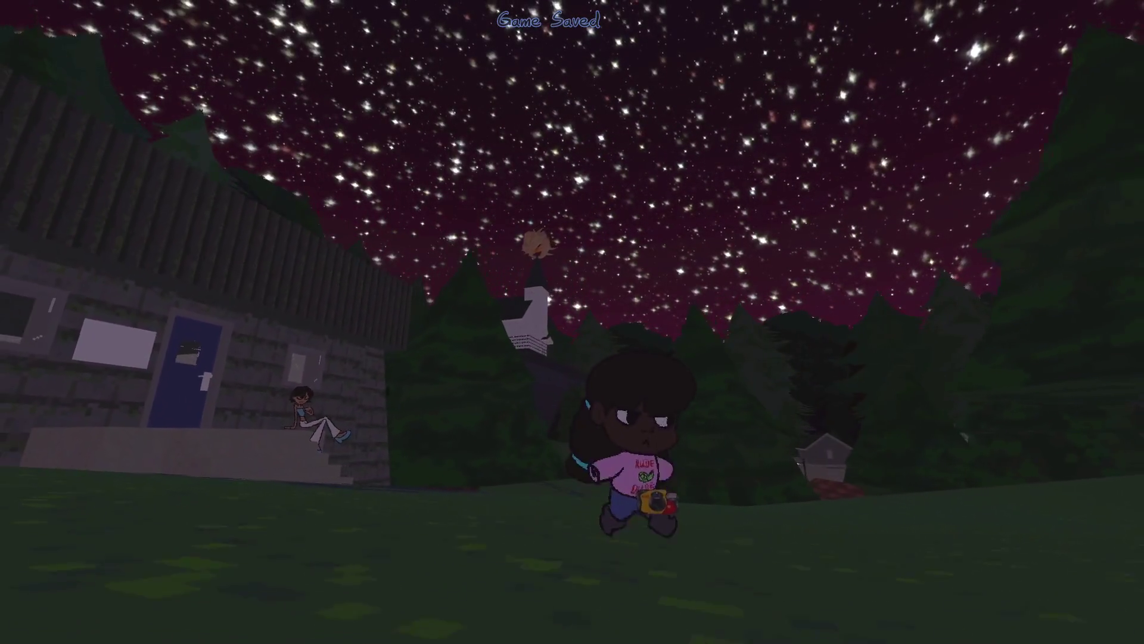
key(w)
- Walk into the dark forest looking at the sky and switch to first-person camera
key(s)
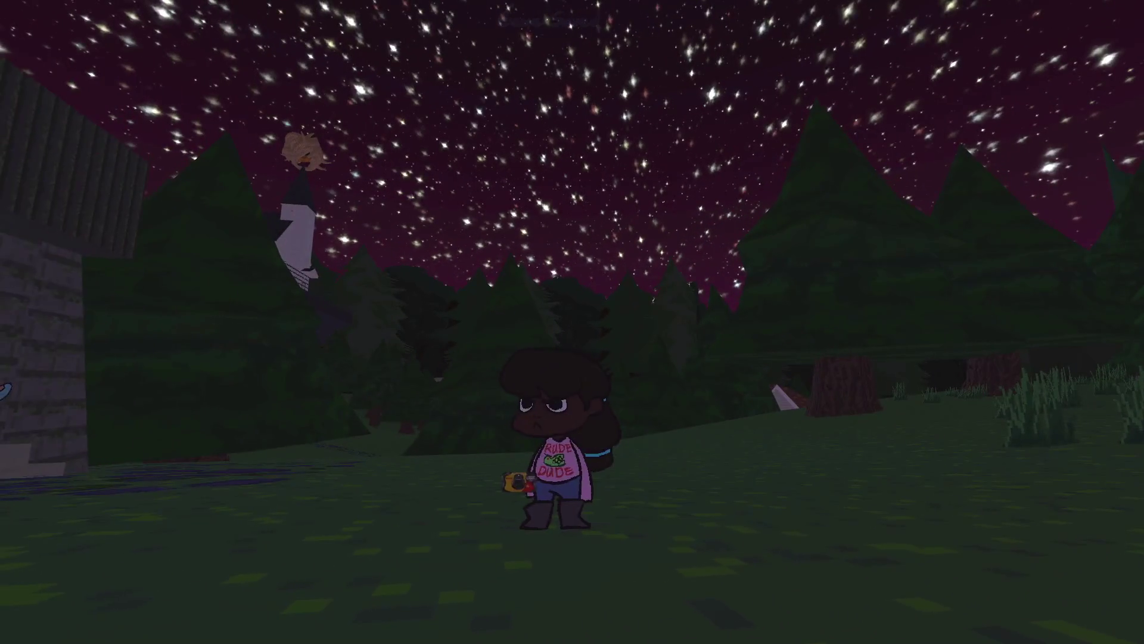
key(Left)
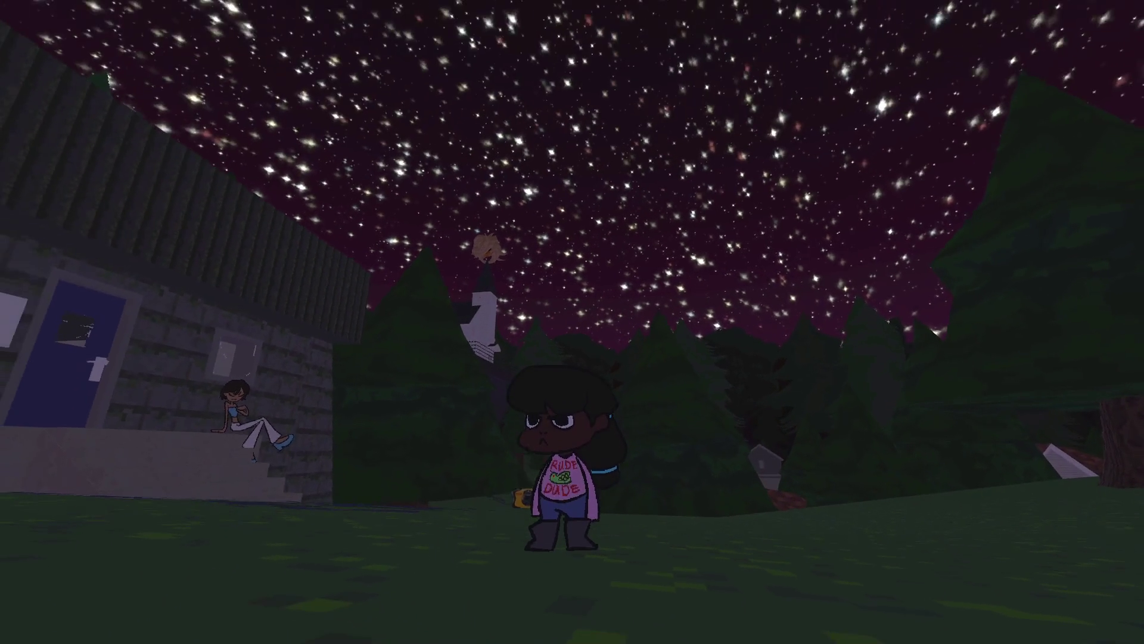
key(w)
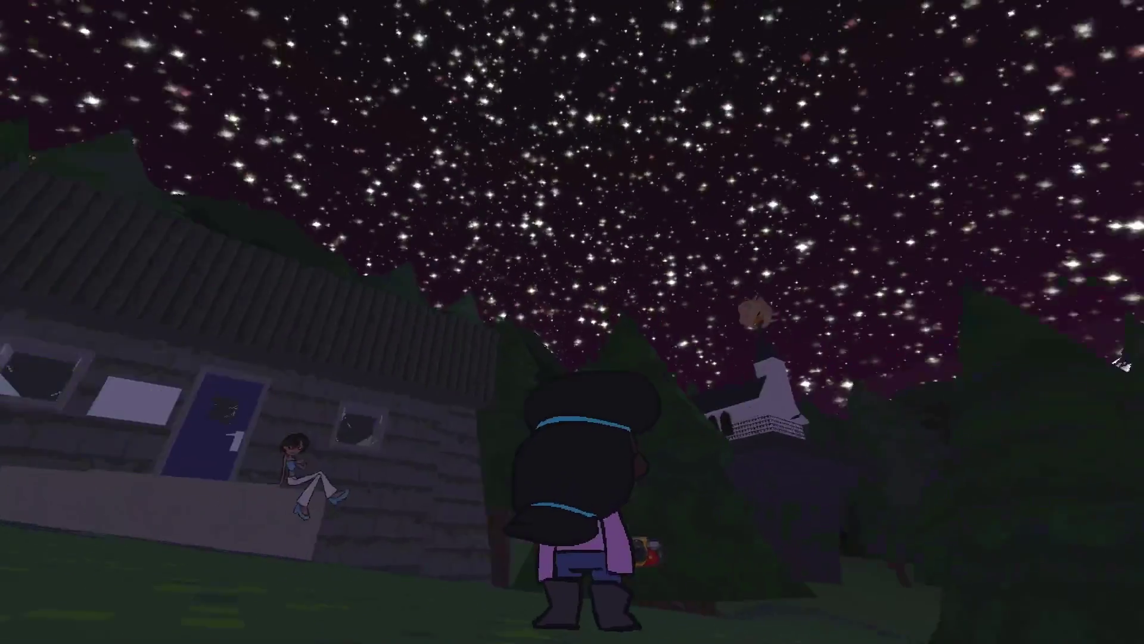
key(s)
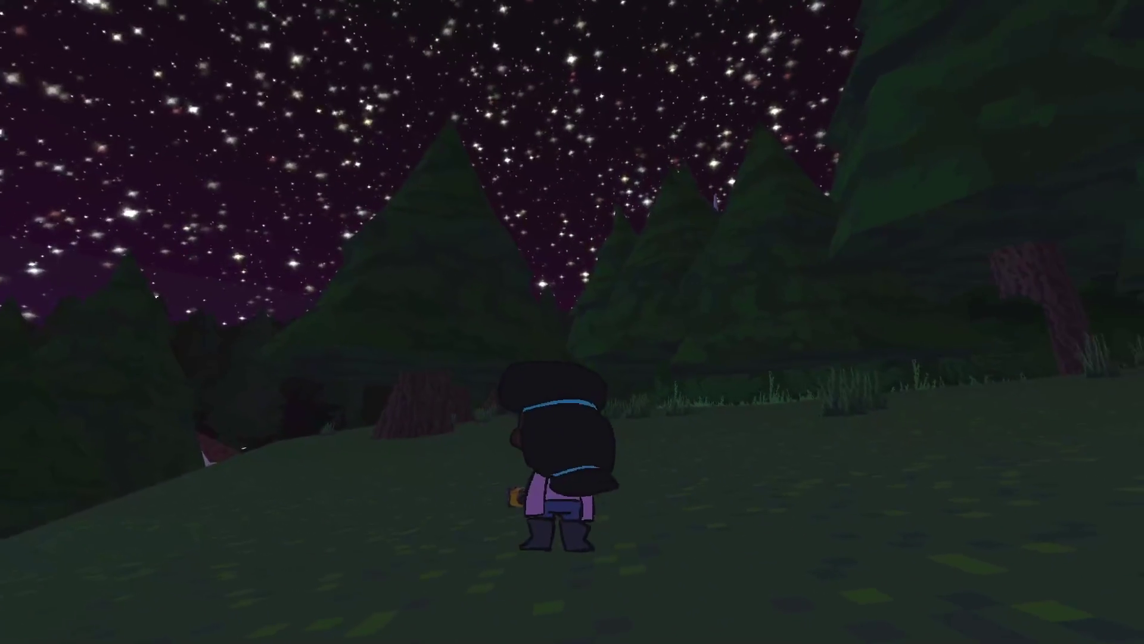
key(w)
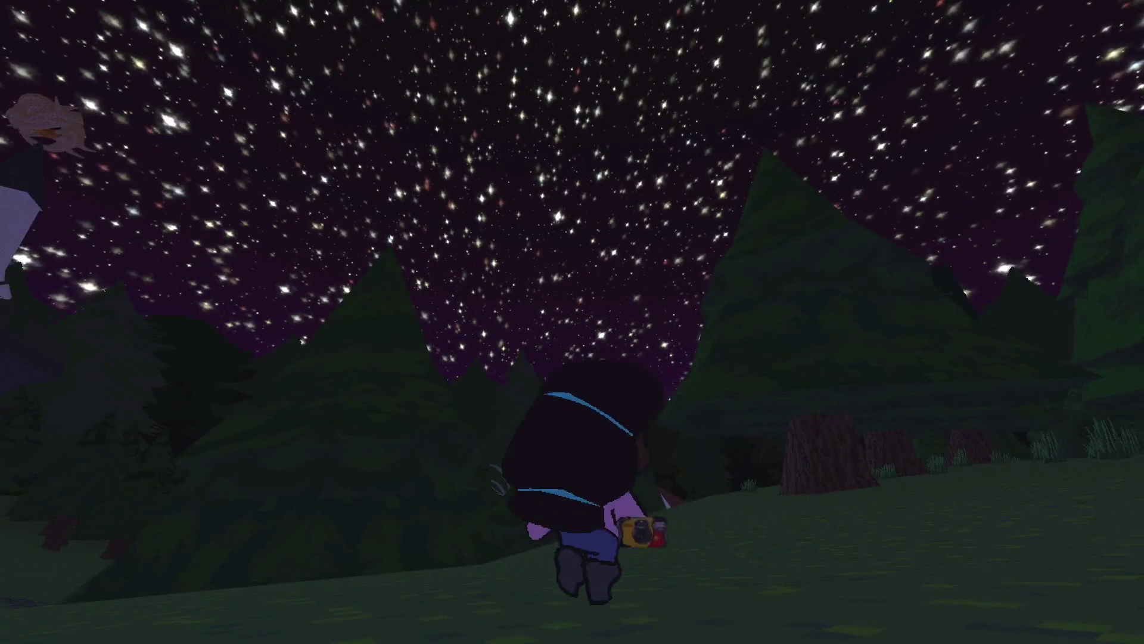
key(w)
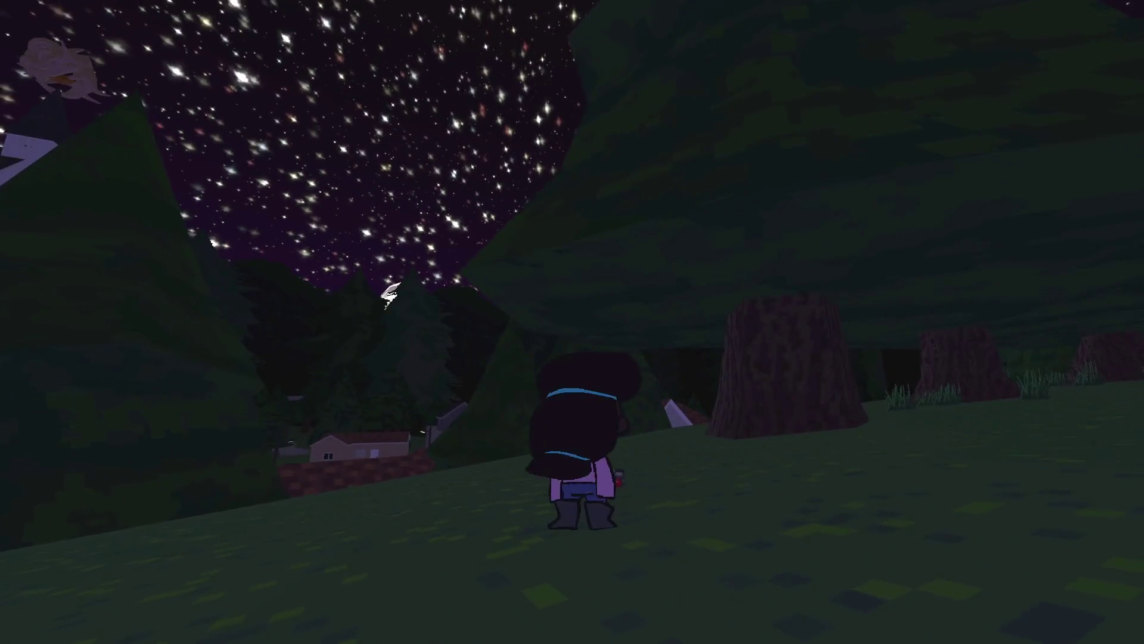
key(c)
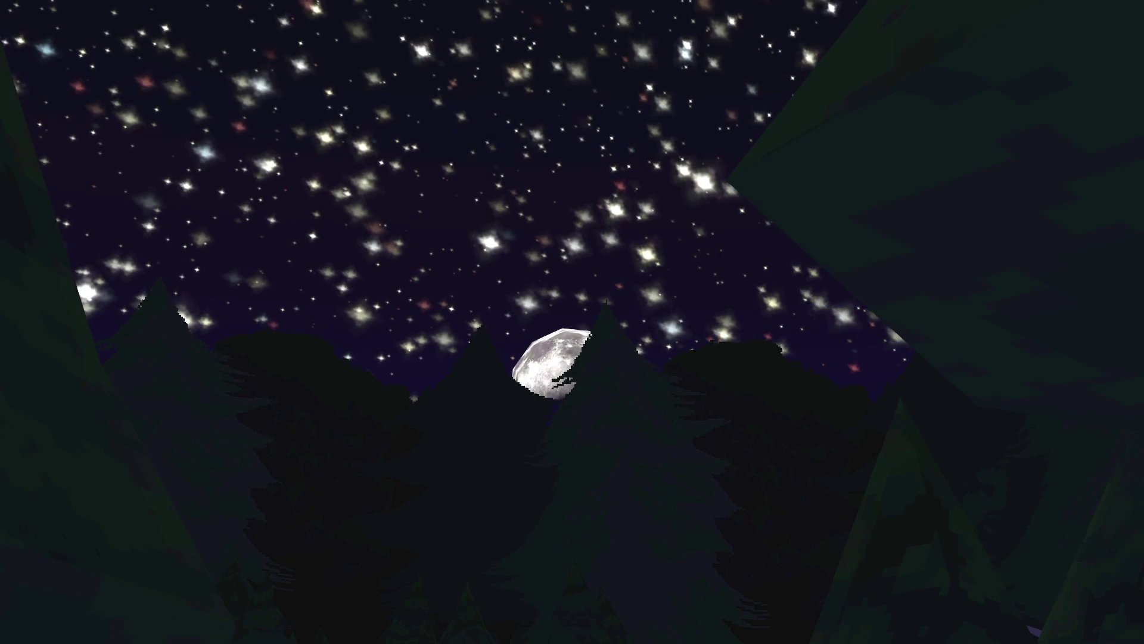
- Strafe to frame the moon between the trees, then pause the game
key(a)
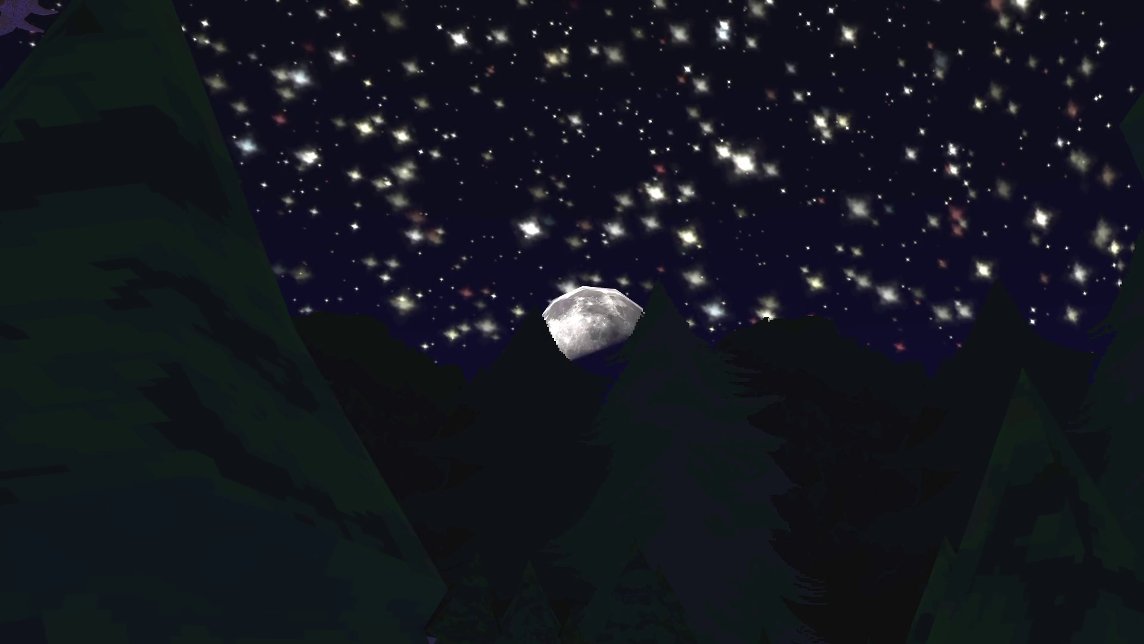
key(d)
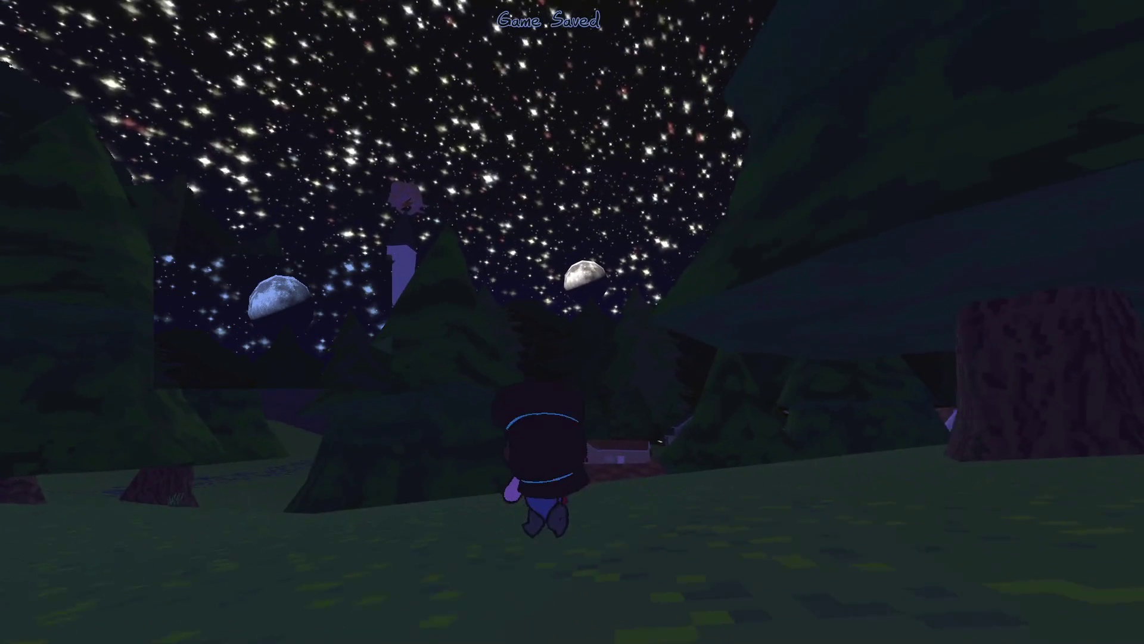
key(Escape)
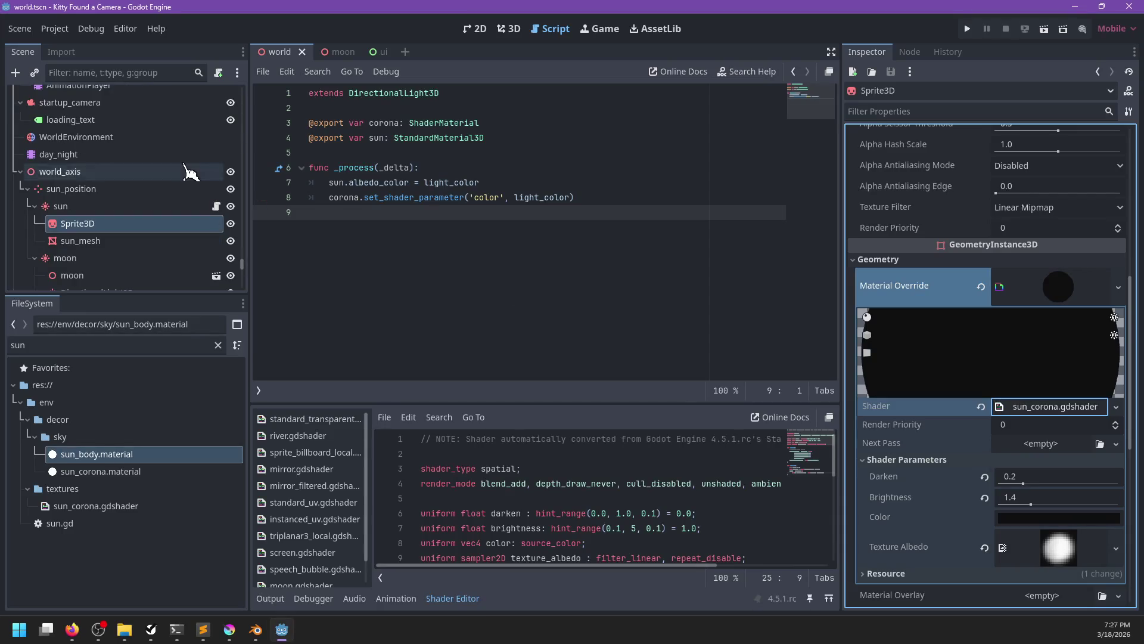
- Inspect the AspectRatioContainer2 node, toggling the AspectRatioContainer branch in the ui scene tree
scroll(182, 186, down, 10)
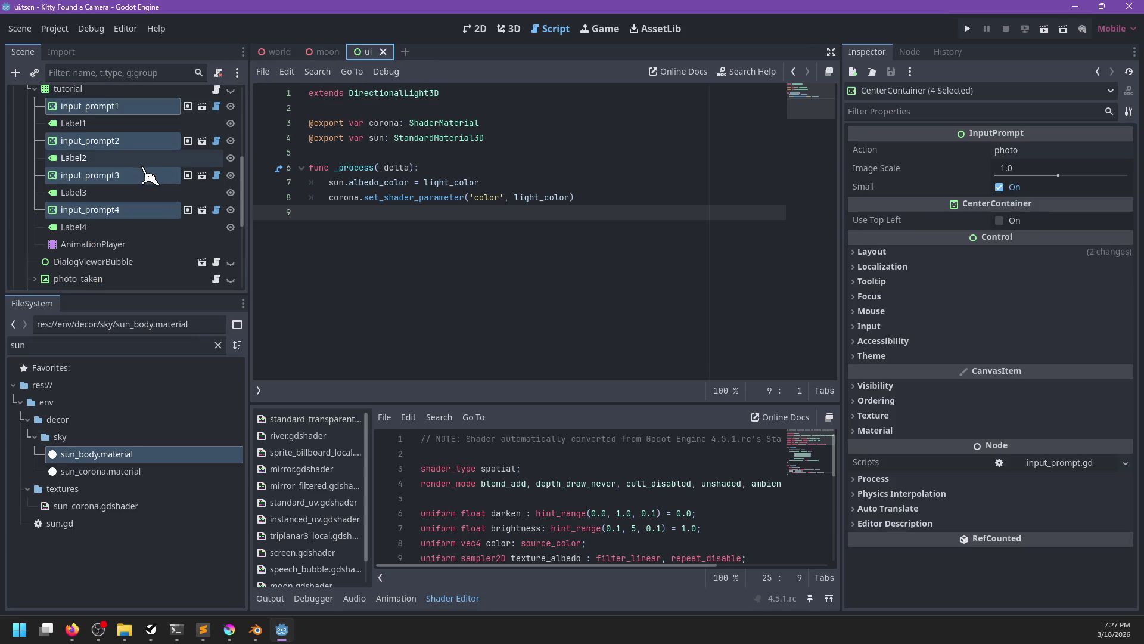
scroll(107, 158, up, 10)
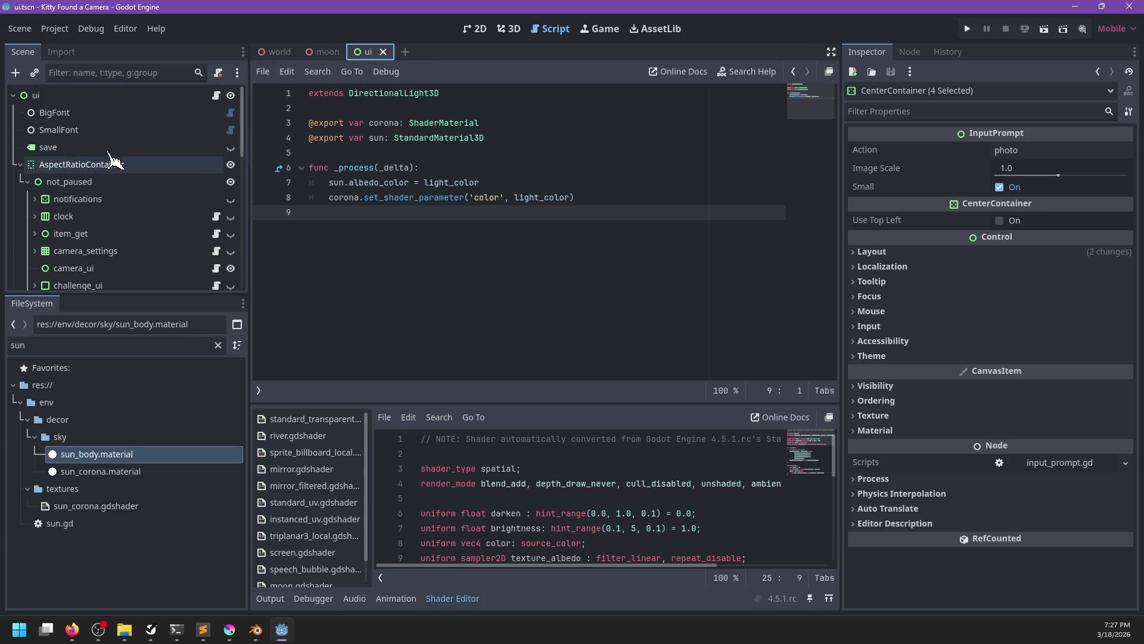
click(21, 166)
click(92, 203)
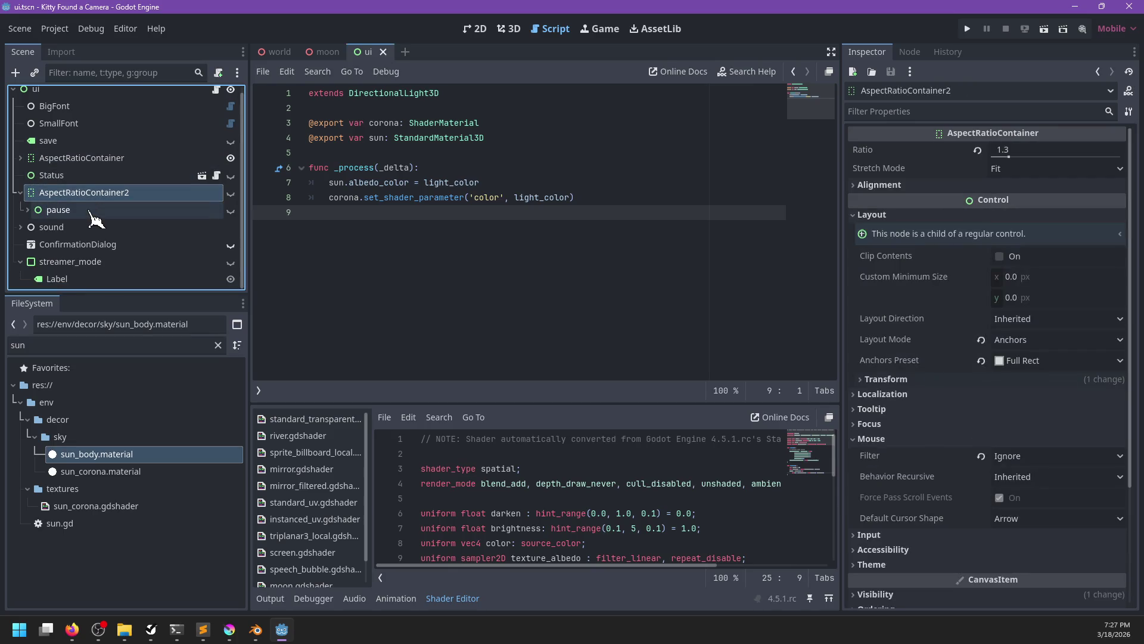
click(21, 158)
- Collapse the tutorial node and select photo_taken to show its properties
scroll(60, 202, down, 5)
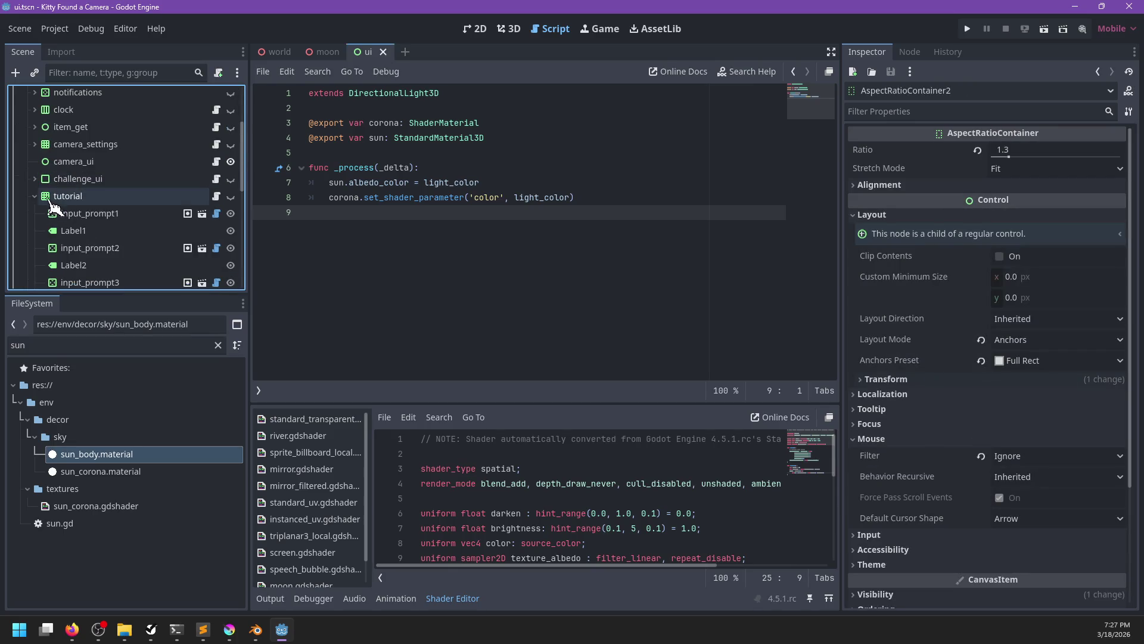
click(34, 196)
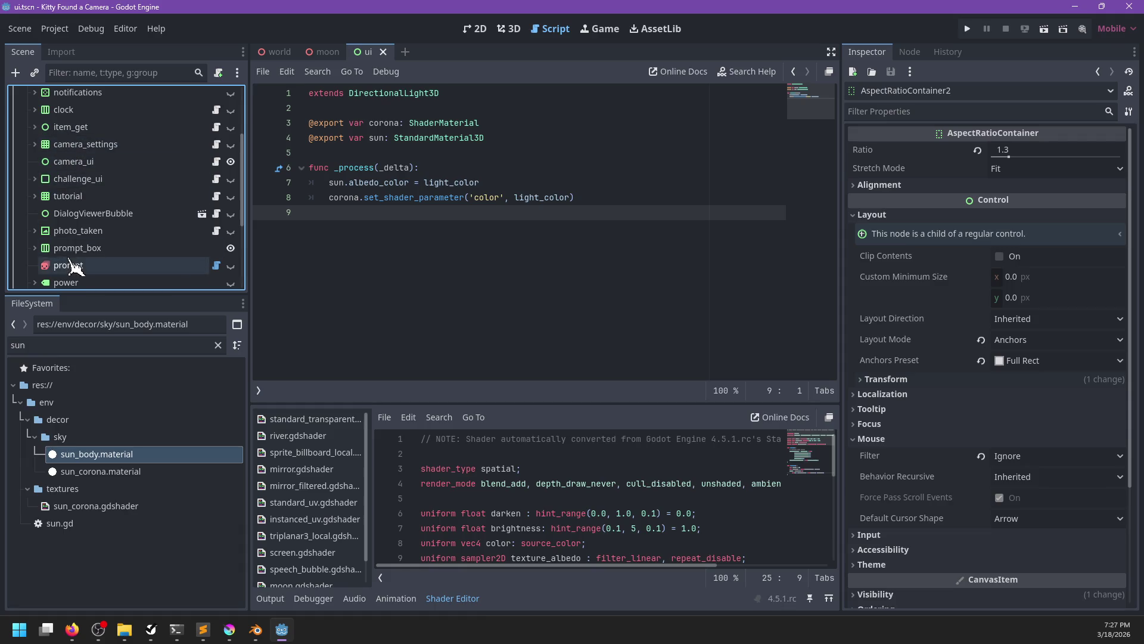
scroll(103, 241, down, 3)
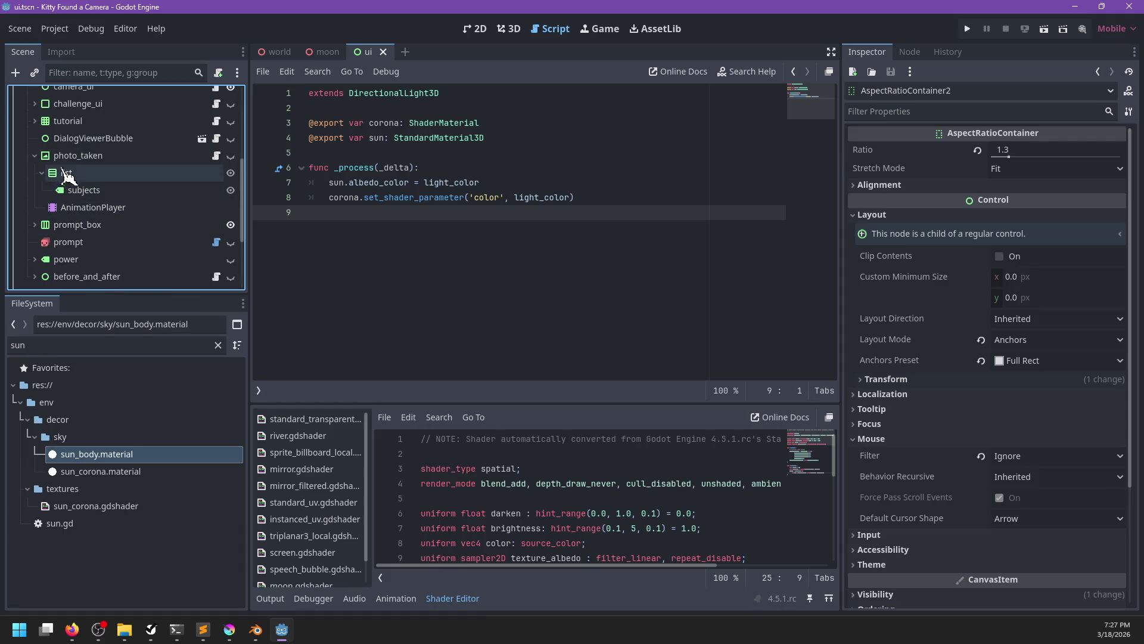
click(78, 156)
scroll(945, 334, down, 5)
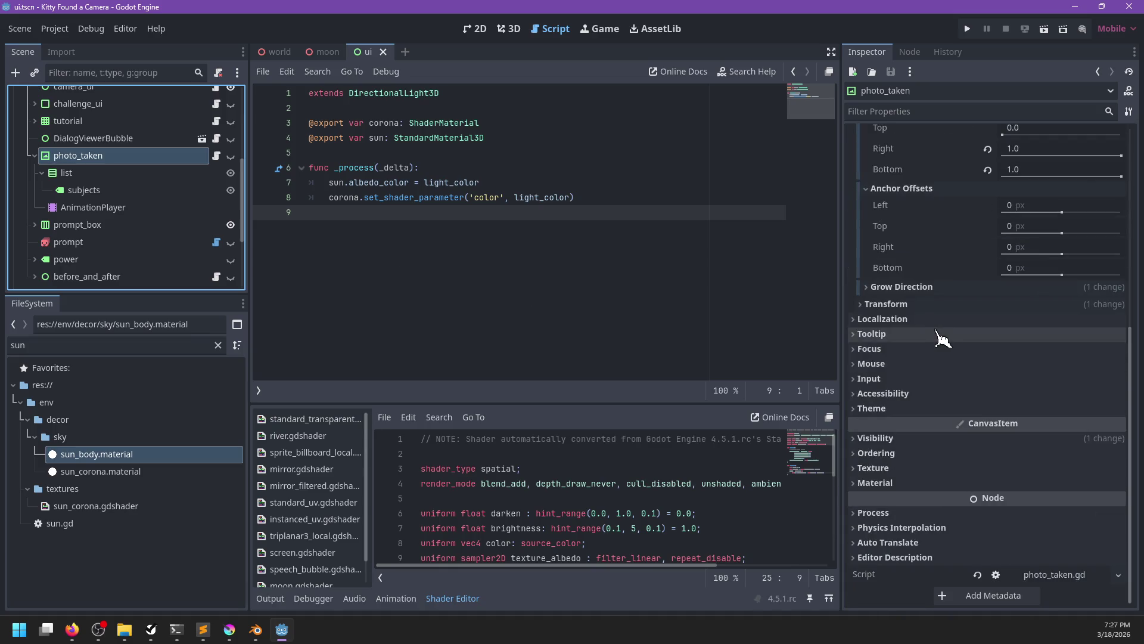
- Review photo_taken's Visibility, Texture, Ordering and Material sections in the Inspector
click(901, 439)
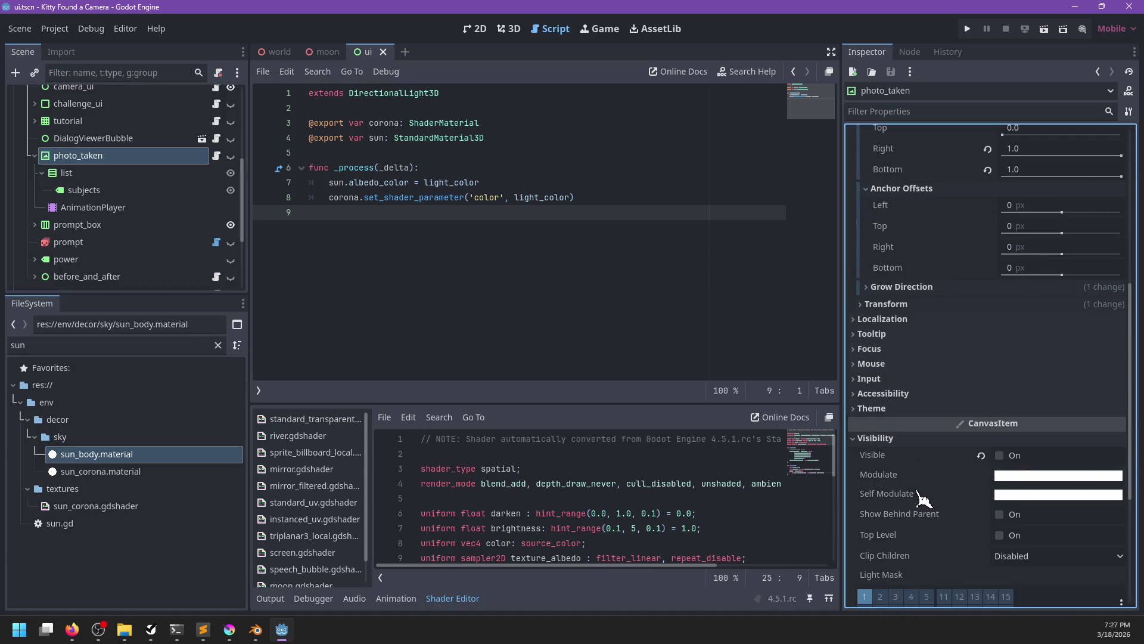
mouse_move(896, 504)
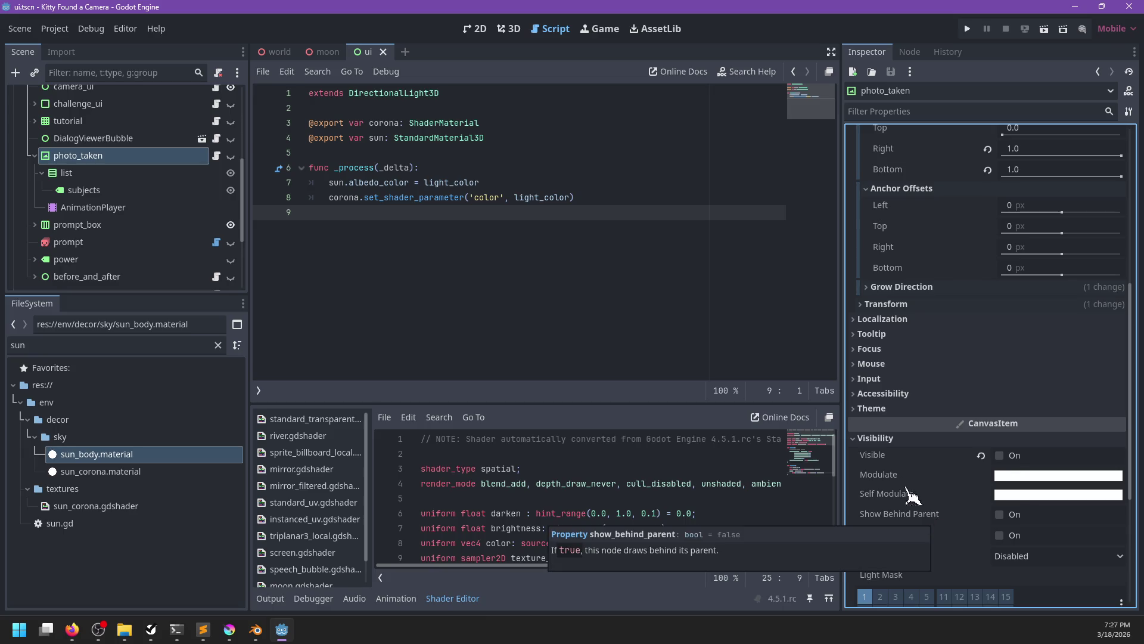
mouse_move(888, 481)
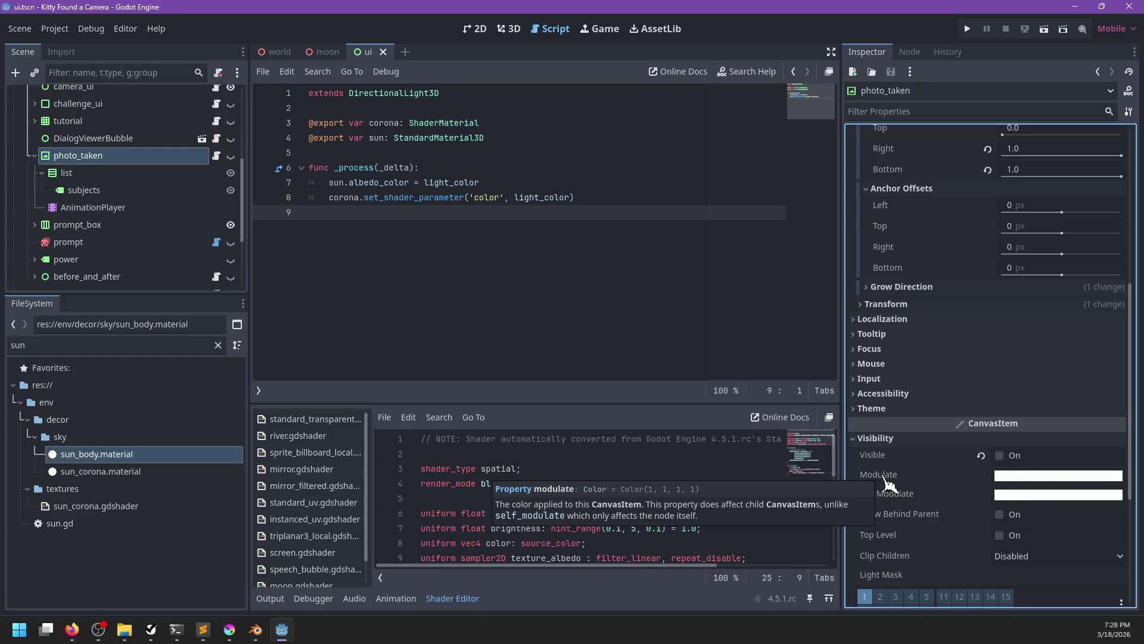
scroll(929, 495, down, 5)
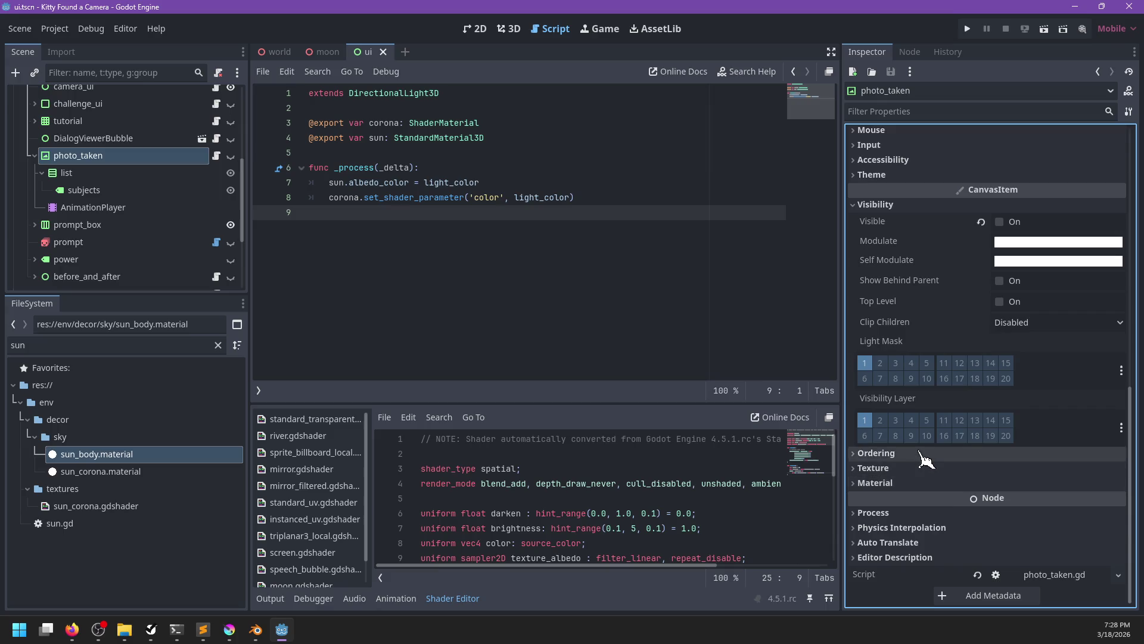
click(888, 469)
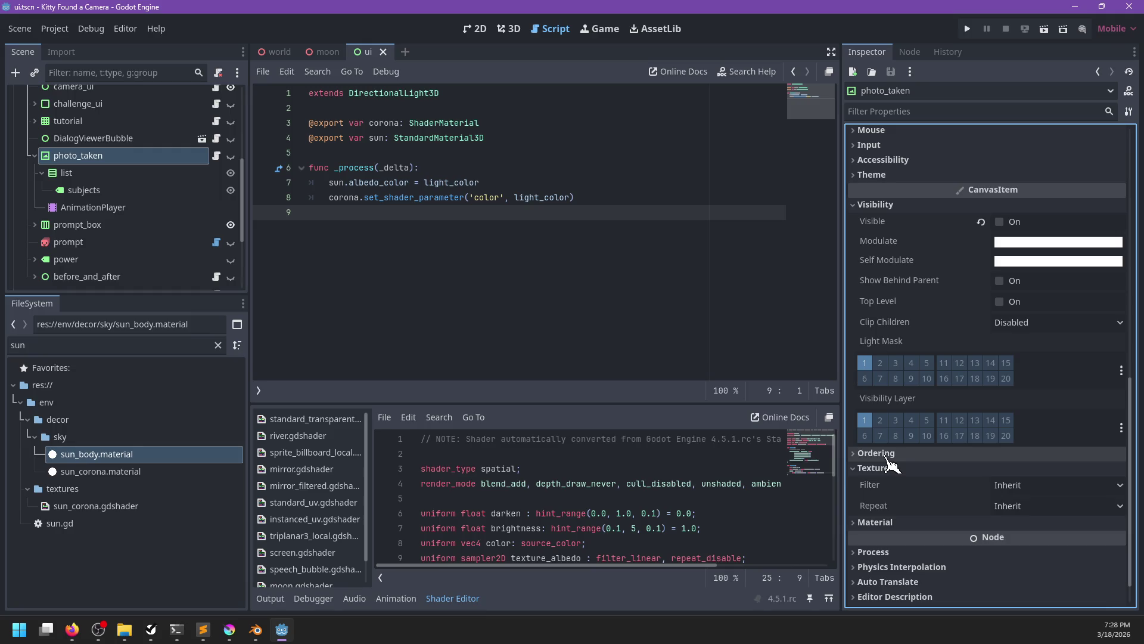
click(890, 454)
scroll(952, 521, down, 2)
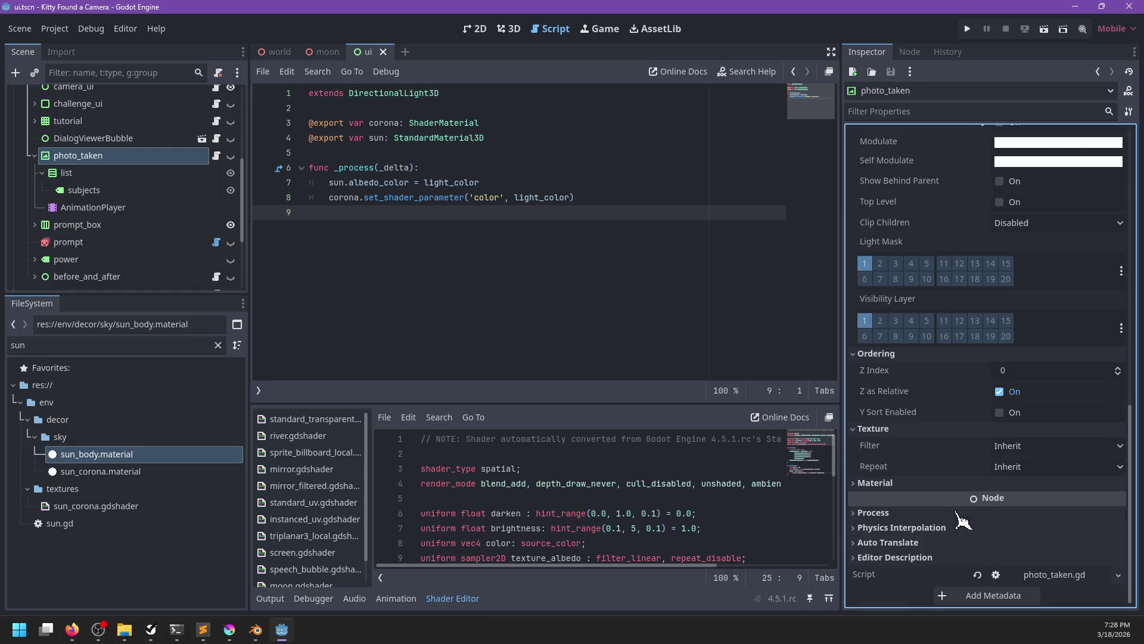
click(890, 488)
click(891, 485)
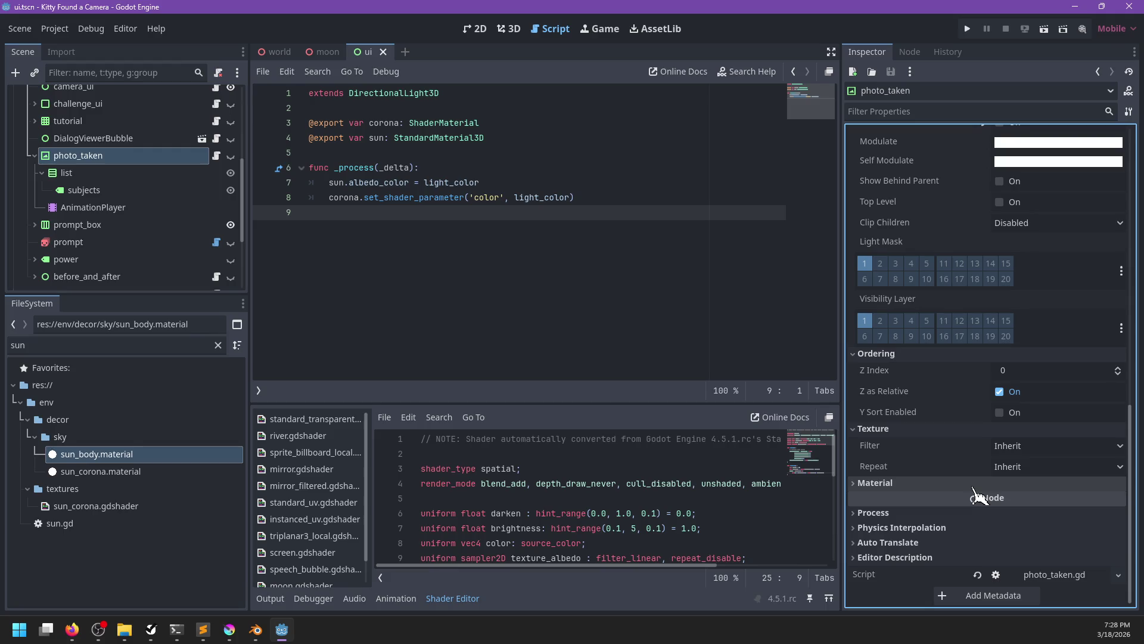
- Peek at photo_taken's Theme settings, then fold Theme and Visibility back up
scroll(975, 488, up, 6)
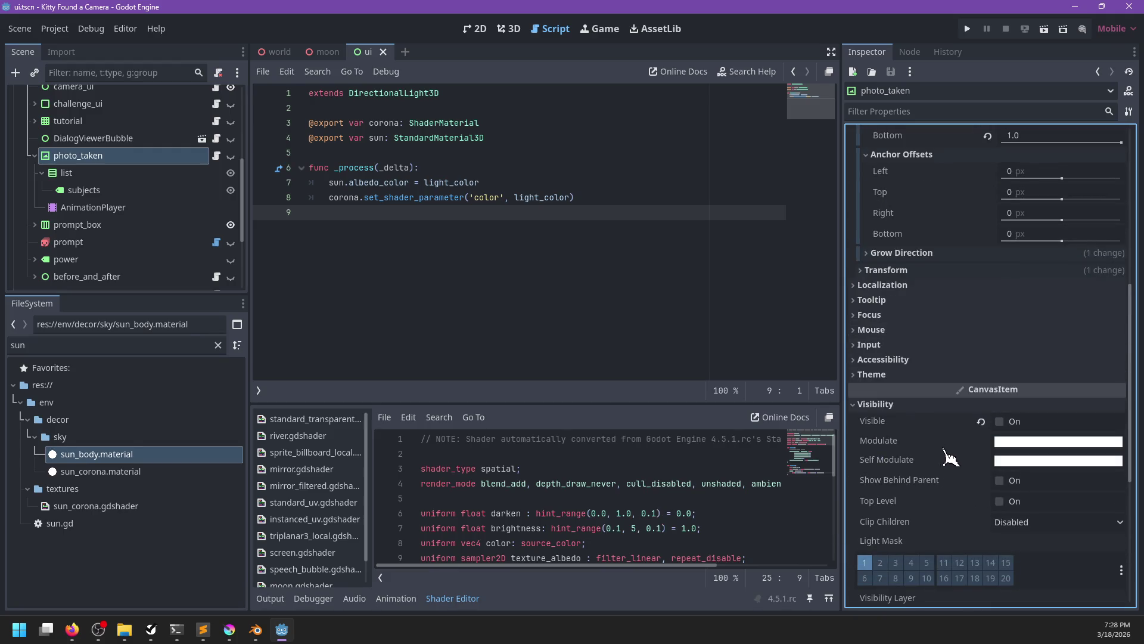
click(873, 375)
click(873, 374)
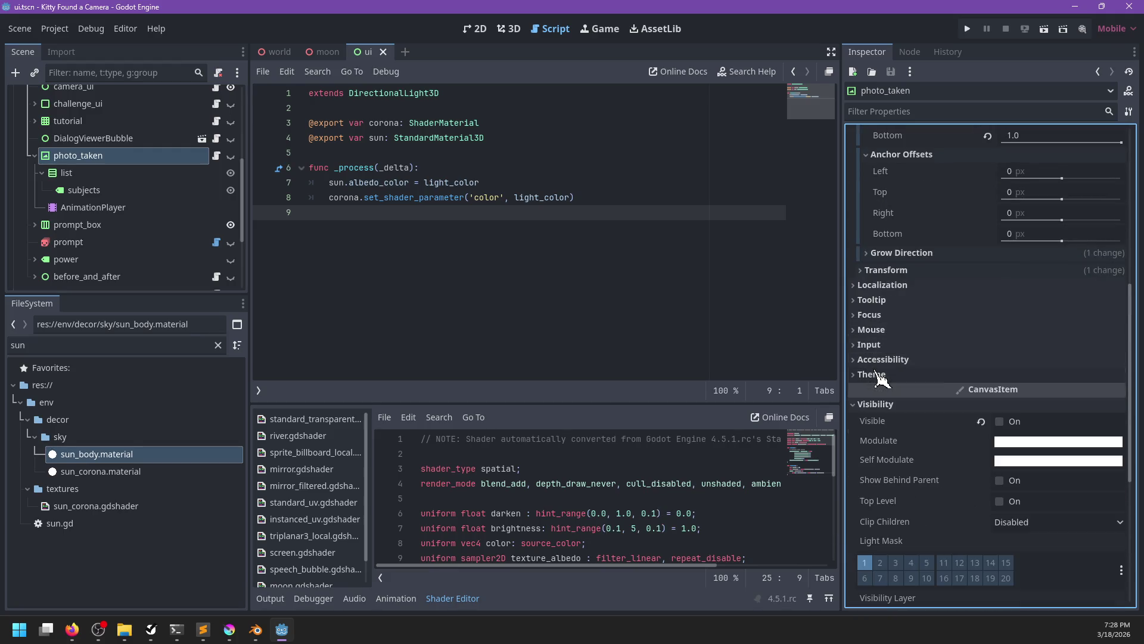
click(876, 405)
scroll(161, 243, up, 5)
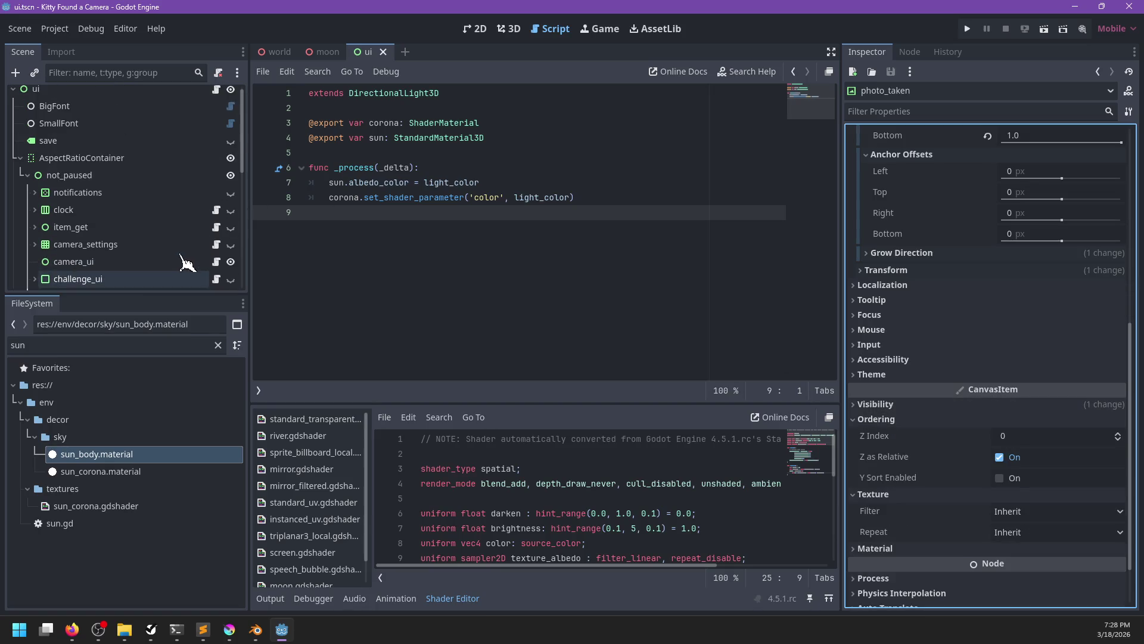
- Check the NP-ToDo list, then display the ui scene's 2D canvas with the 'Interact' label
key(alt+Tab)
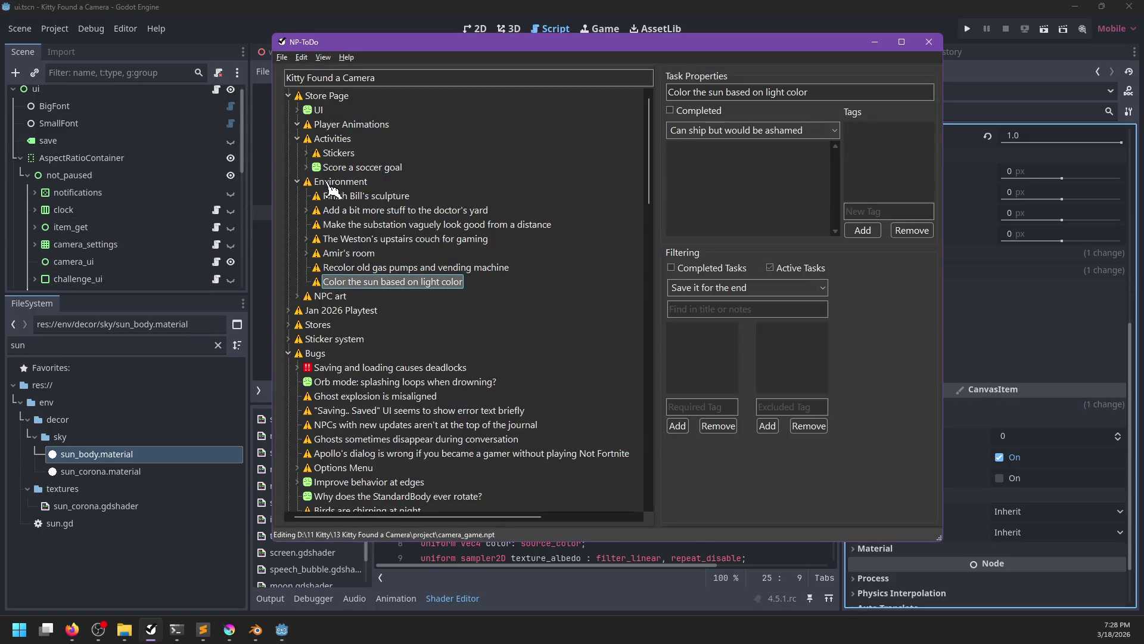
key(alt+Tab)
click(515, 34)
click(475, 30)
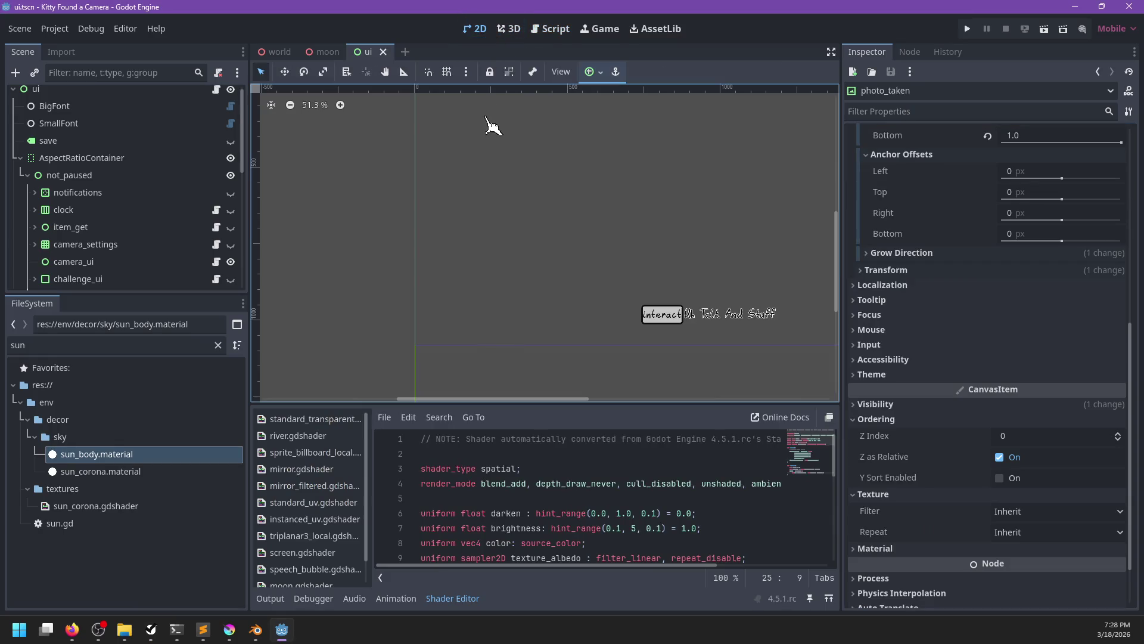
- Zoom out the canvas and fold AspectRatioContainer, AspectRatioContainer2 and streamer_mode in the Scene dock
scroll(511, 174, down, 2)
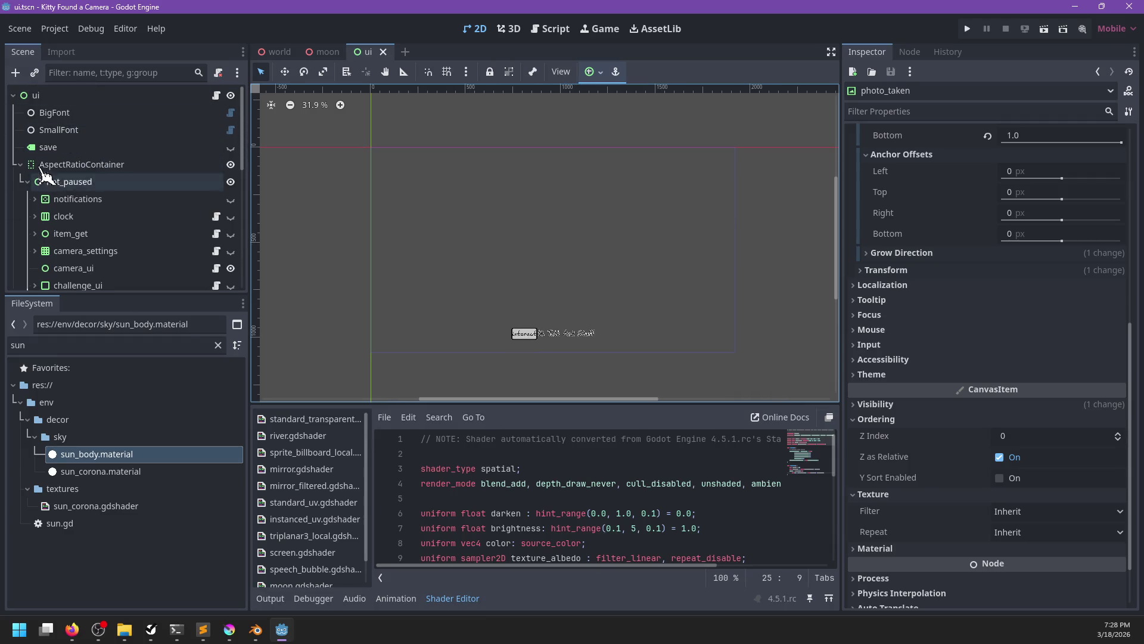
click(20, 164)
click(20, 199)
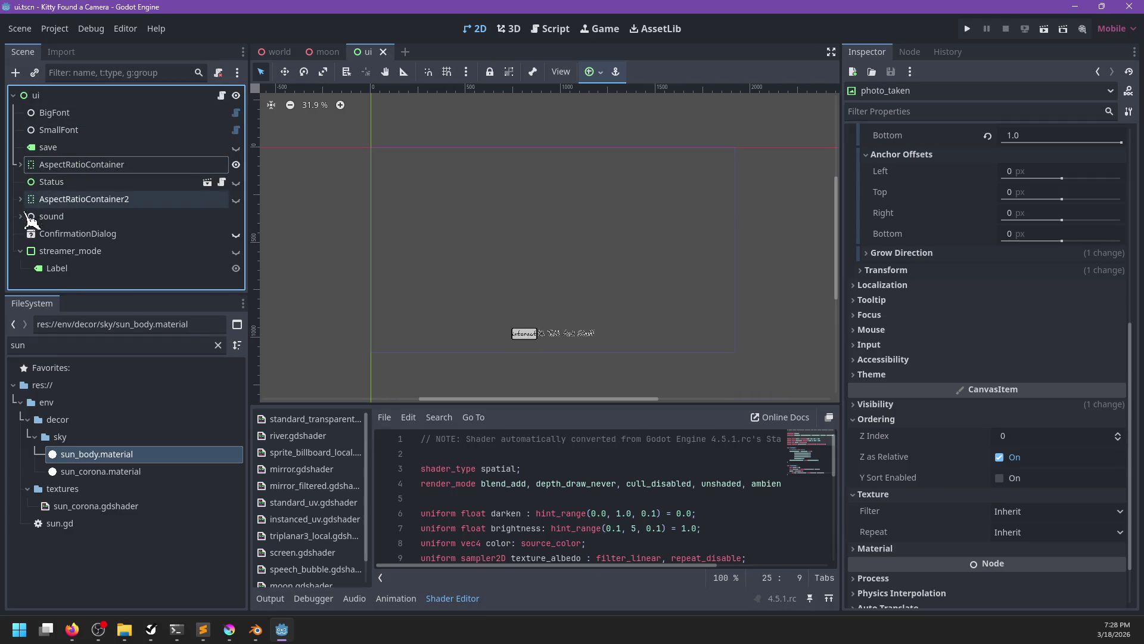
click(21, 251)
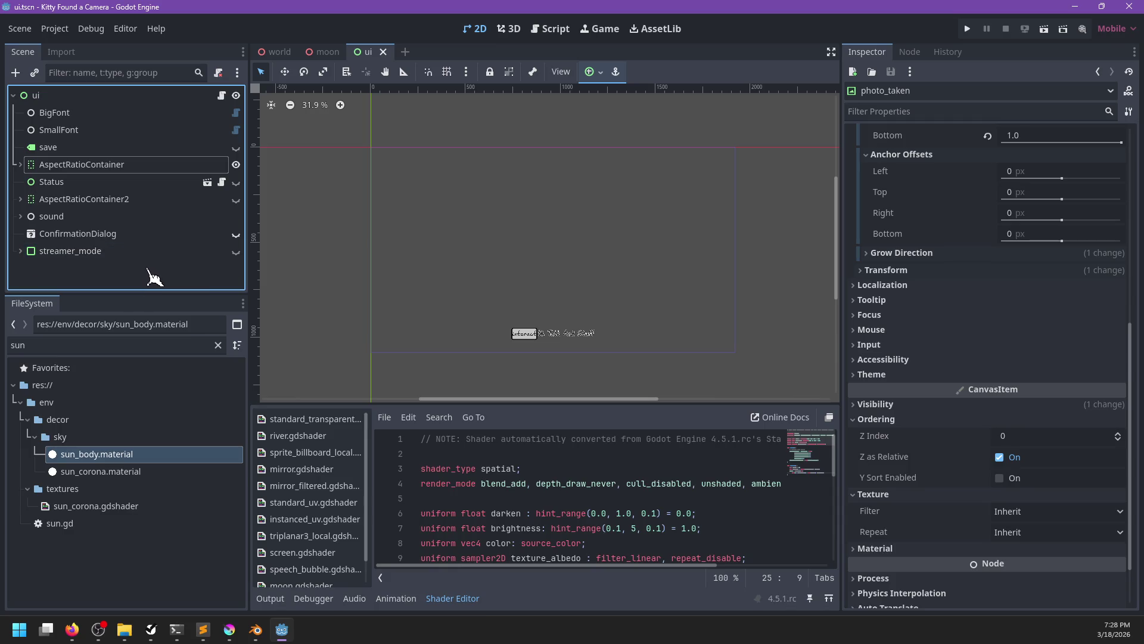